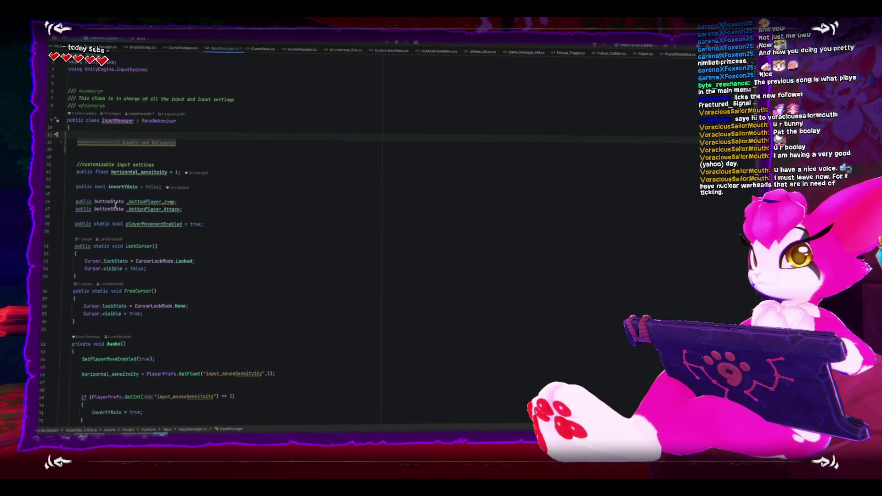
Inspect invertYAxis, then collapse the LockCursor, FreeCursor, Awake, SetMouseSensitivity and SetInvertYAxis bodies
left_click(170, 218)
left_click(379, 186)
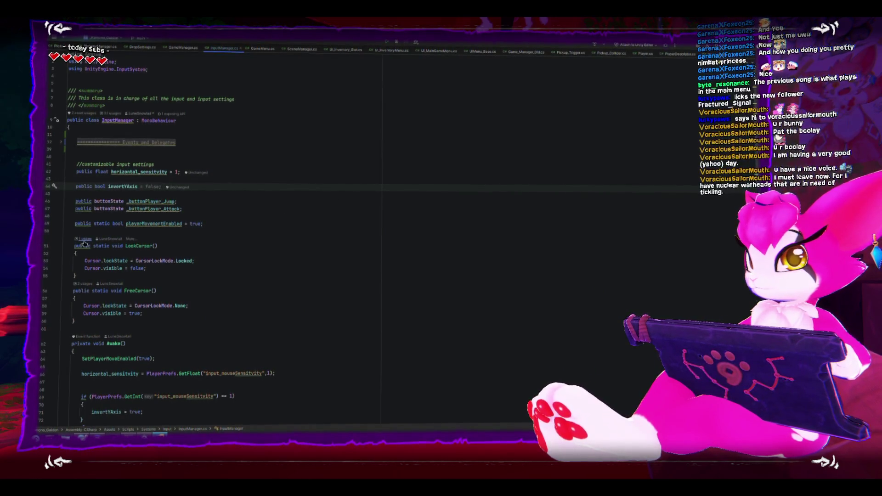
left_click(58, 248)
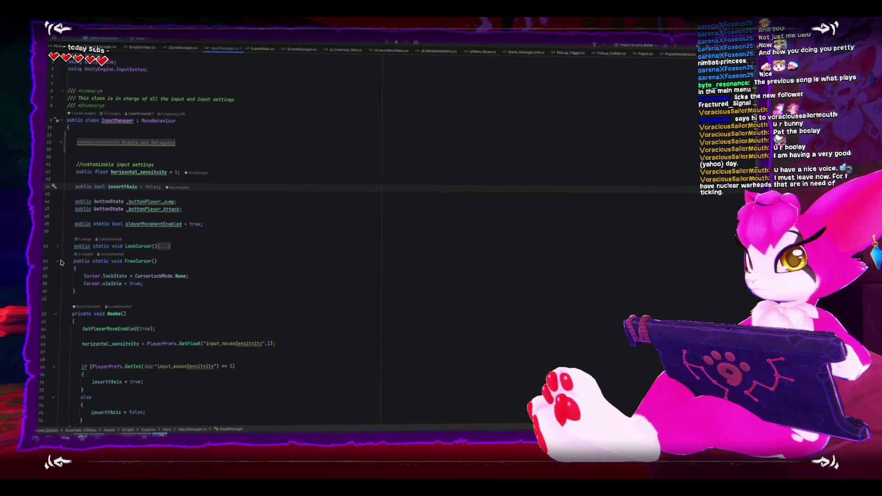
left_click(59, 261)
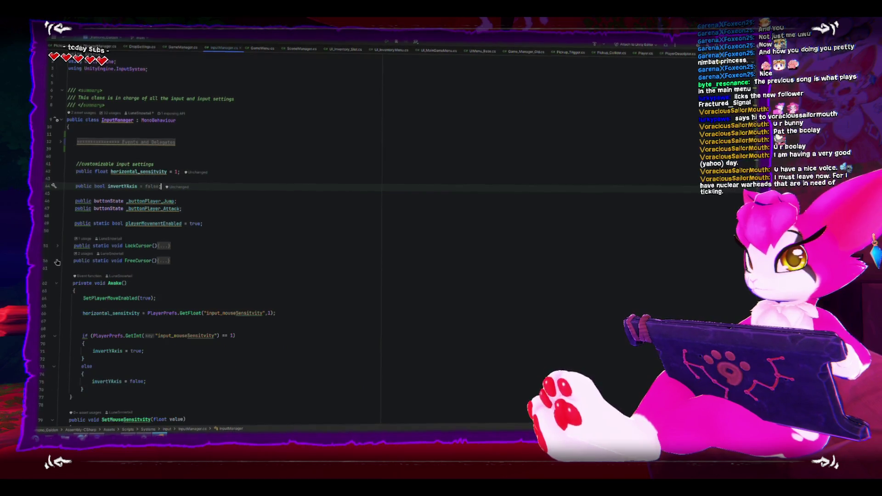
left_click(57, 283)
left_click(57, 307)
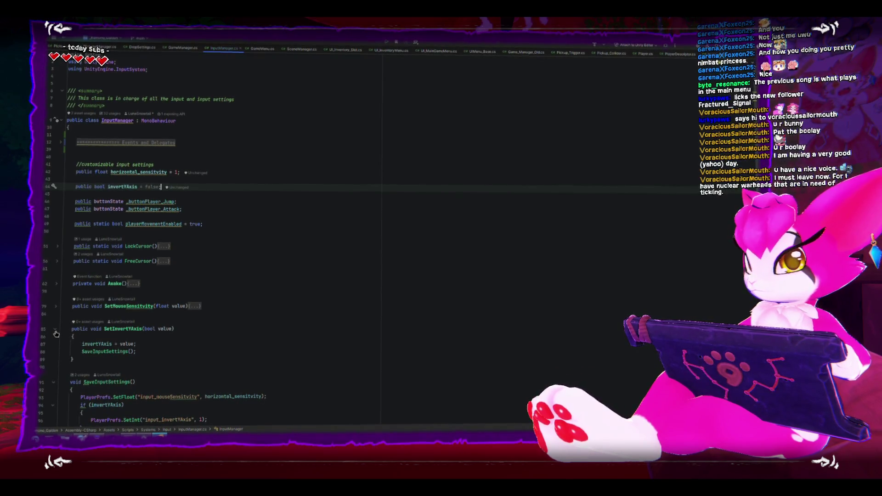
left_click(56, 330)
Add 'static' to the SetInvertYAxis and SetMouseSensitivity declarations
left_click(73, 328)
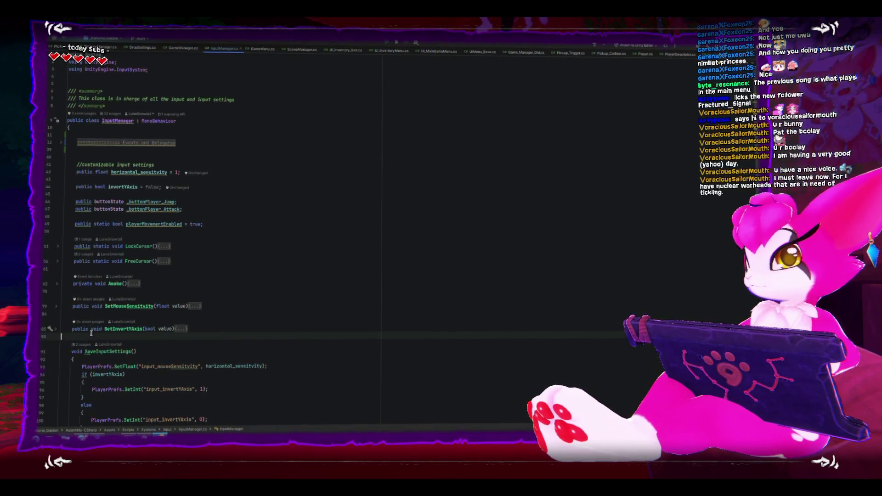
type("static")
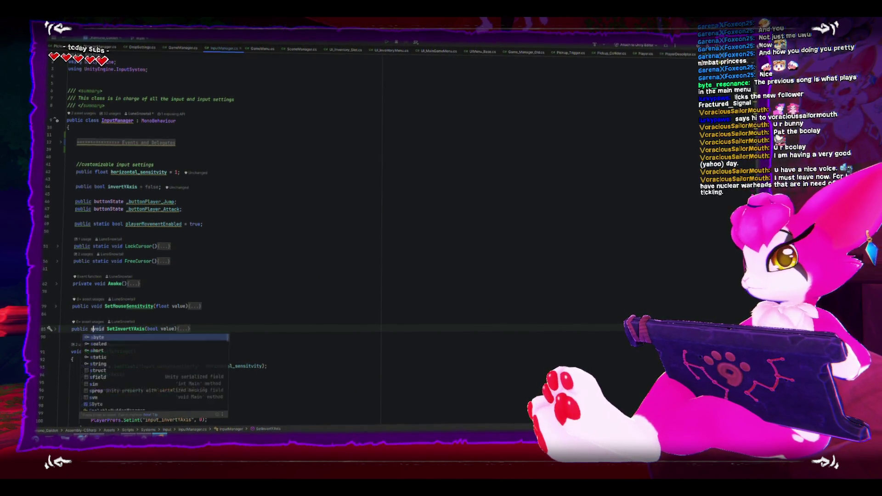
left_click(91, 304)
type("static")
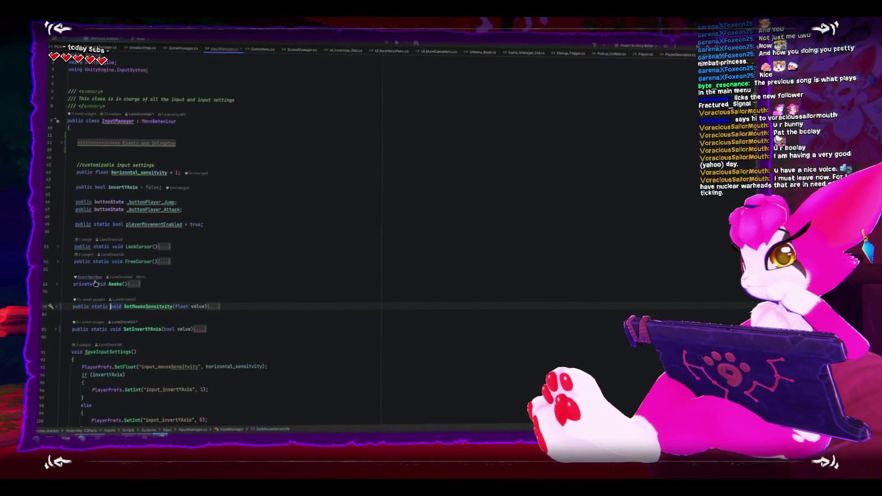
Unfold SetMouseSensitivity and Awake, delete Awake's empty line, then switch to UI_MainGameMenu.cs
left_click(56, 306)
left_click(110, 312)
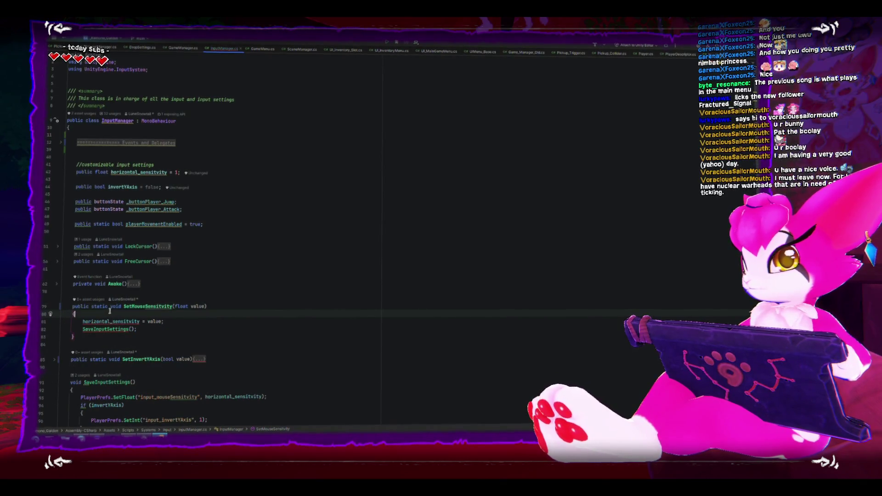
left_click(59, 284)
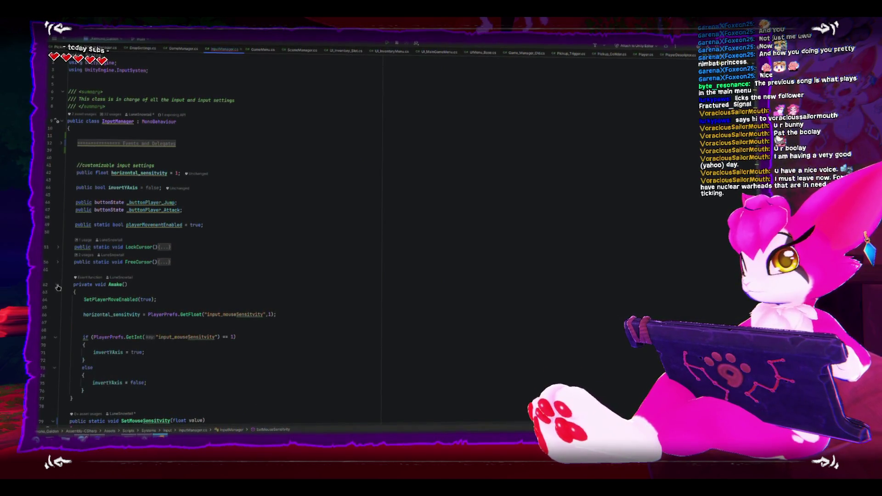
left_click(103, 307)
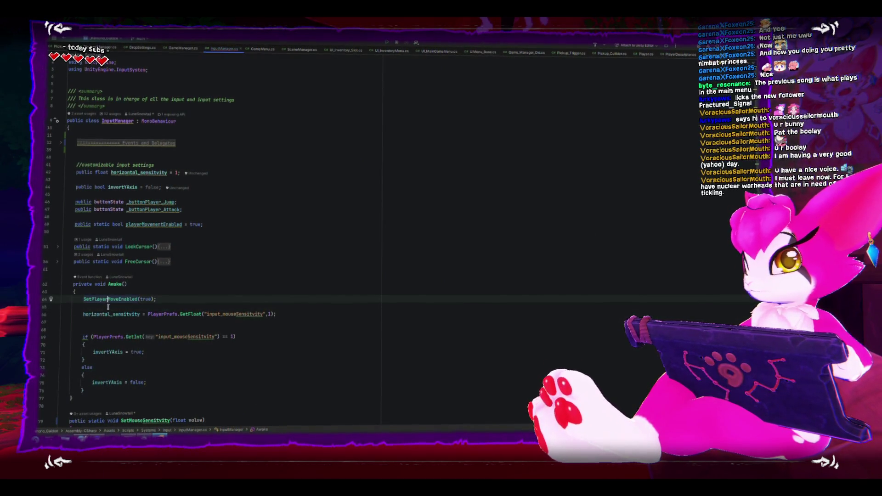
key("BackSpace")
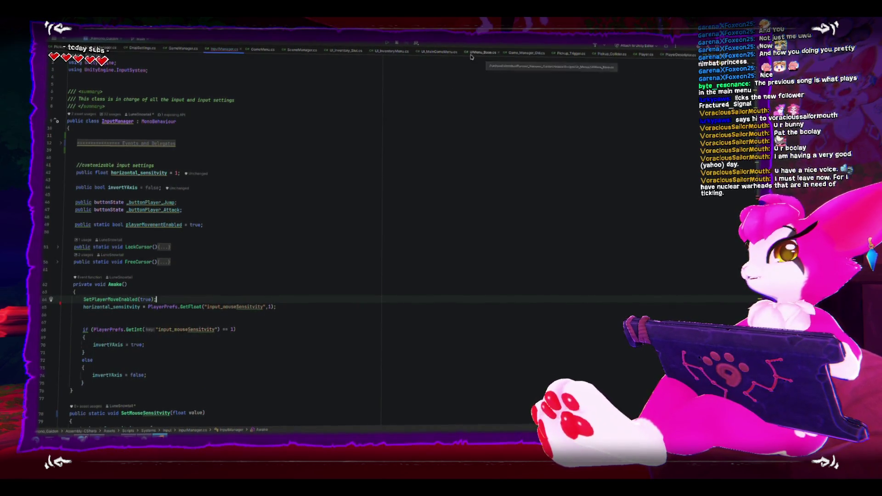
left_click(426, 50)
Copy UI_MainGameMenu's singleton check and paste it at the top of InputManager's Awake
scroll(294, 184, "up", 6)
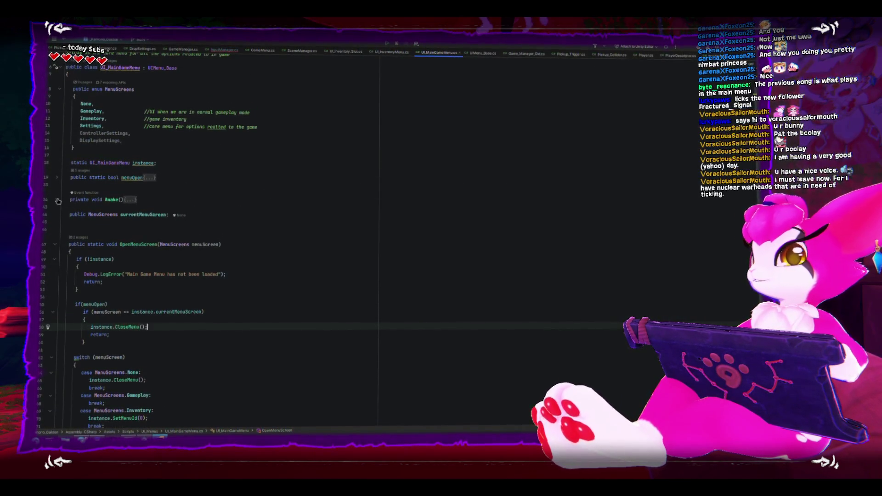
left_click(56, 199)
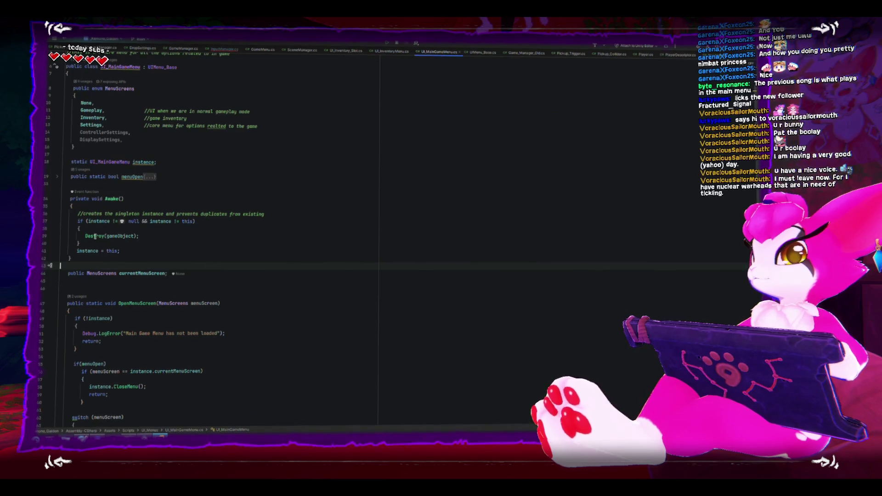
left_click_drag(65, 213, 146, 248)
key("ctrl+c")
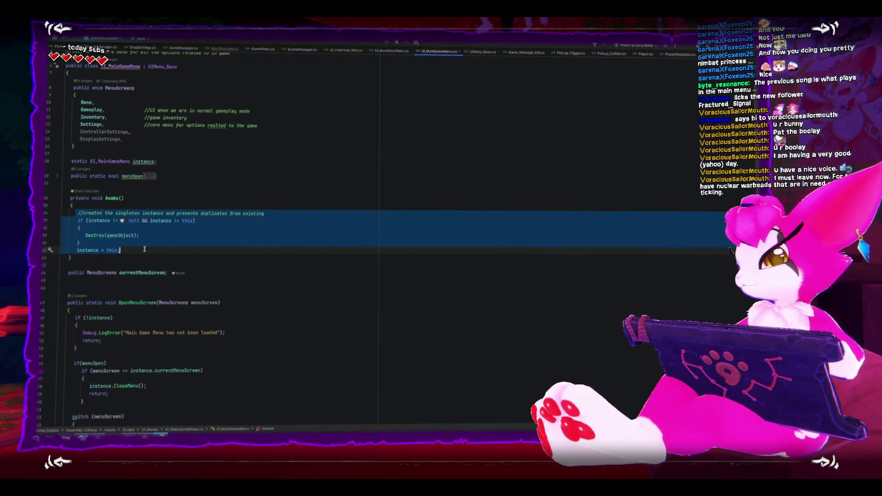
left_click(216, 50)
left_click(179, 277)
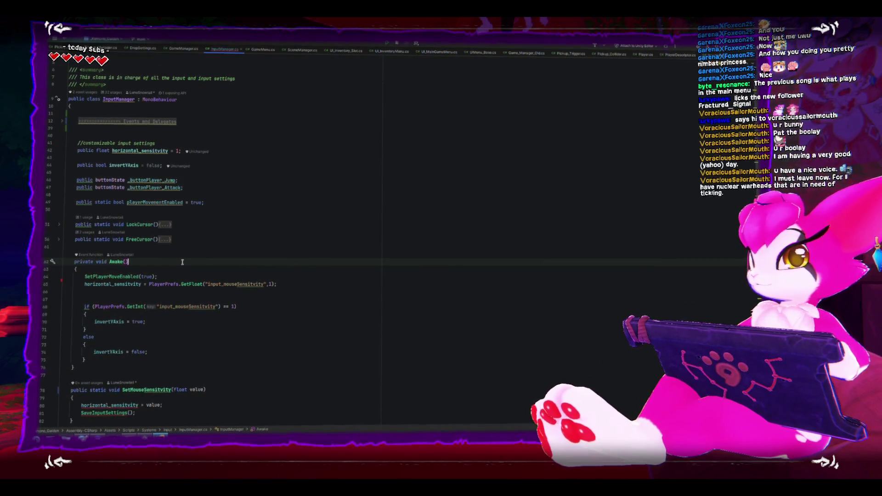
key("Return")
key("ctrl+v")
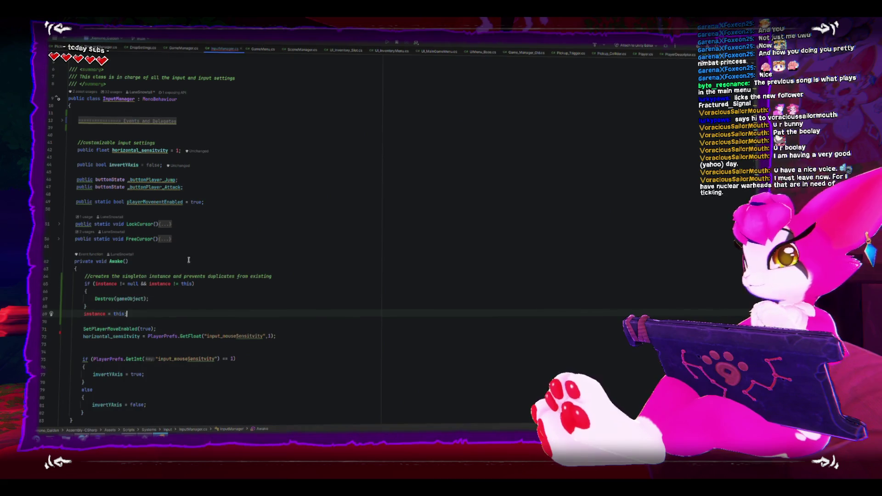
left_click(221, 247)
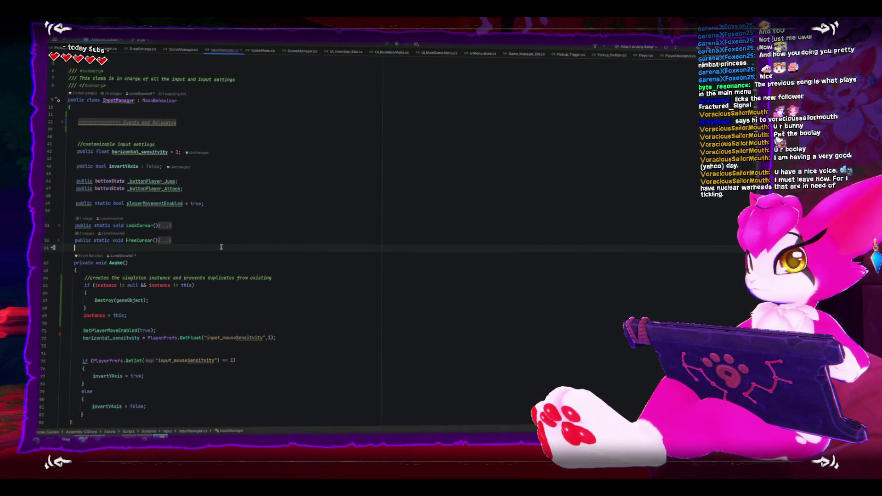
left_click(257, 204)
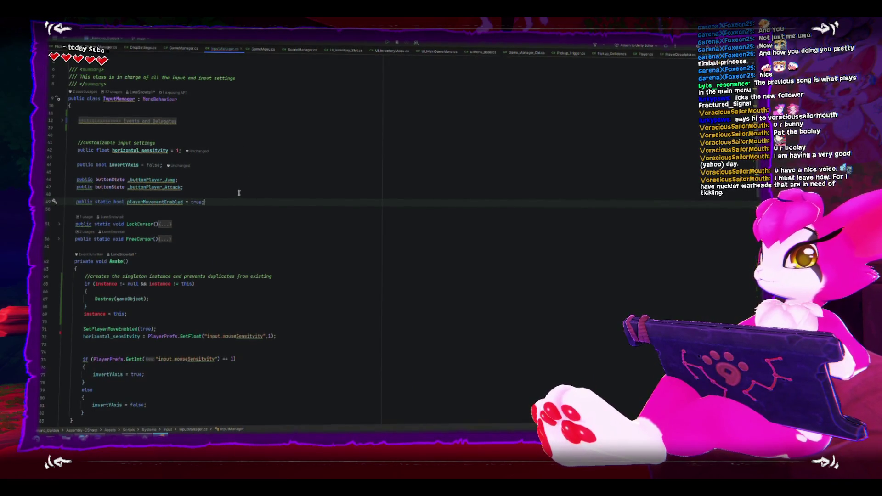
Add 'public static InputManager instance;' below playerMovementEnabled and check the misspelled 'instnace'
key("Return")
key("Return")
type("pu")
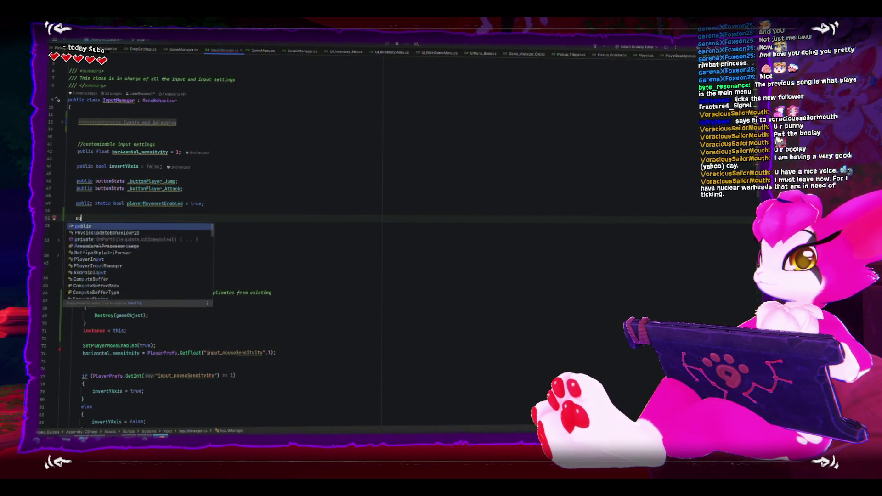
type("blic static Input")
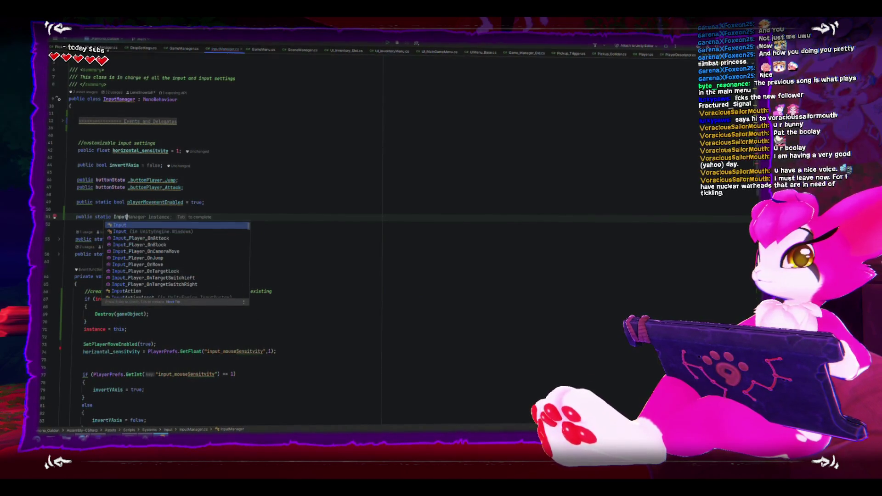
type("Manager instnace")
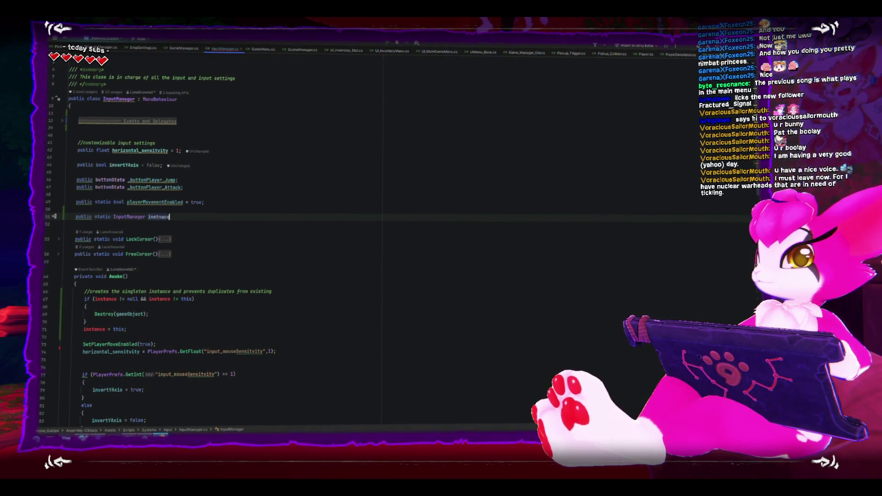
type(";")
double_click(163, 219)
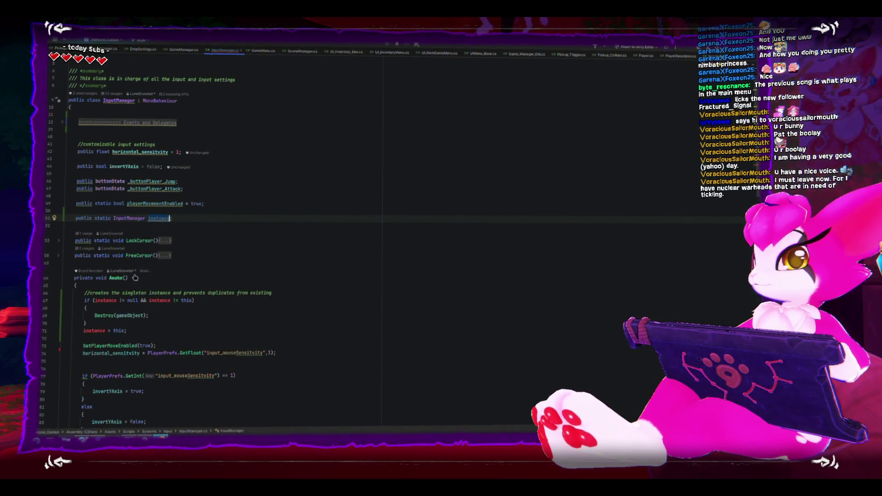
double_click(95, 332)
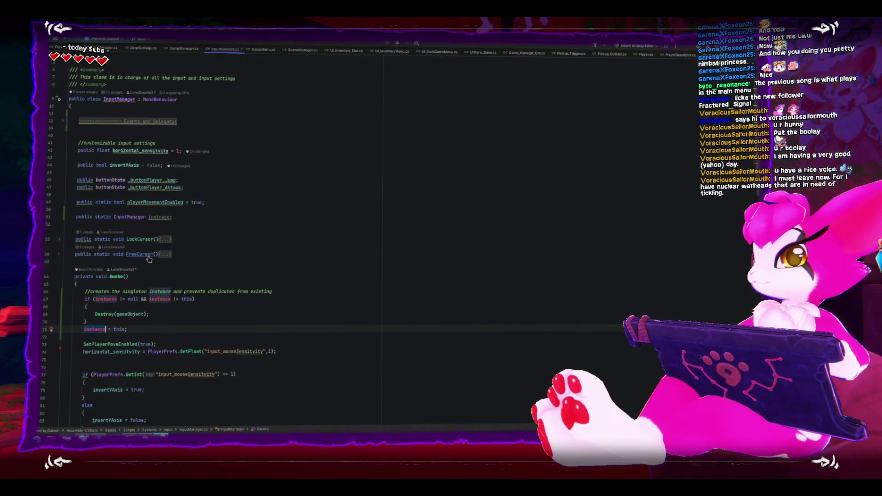
key("Up")
key("Up")
key("Up")
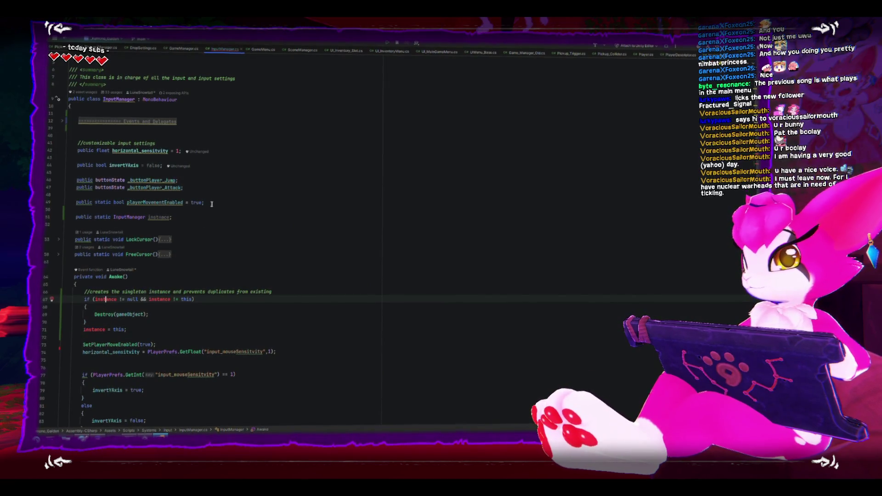
key("Left")
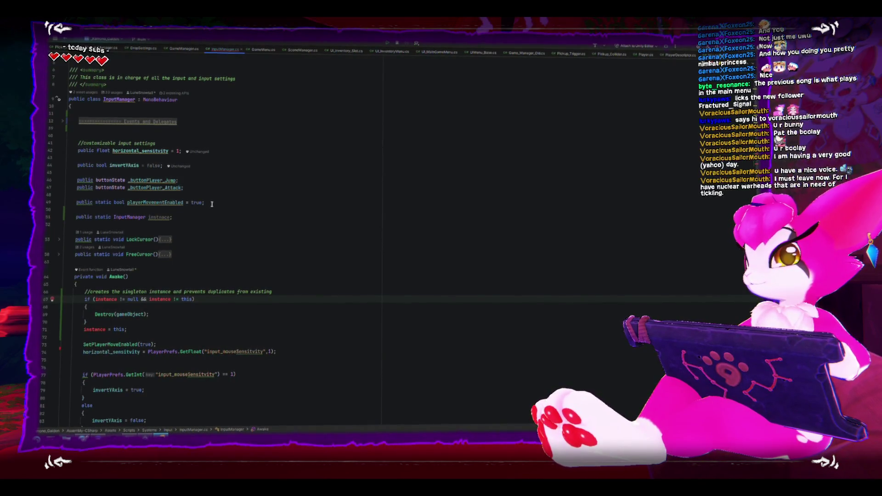
scroll(60, 281, "down", 15)
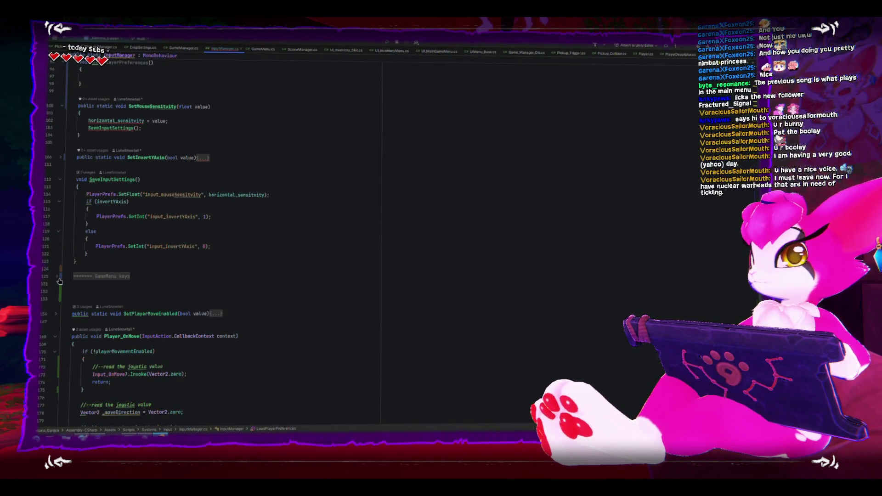
Review the usages list for SaveInputSettings
scroll(98, 211, "up", 1)
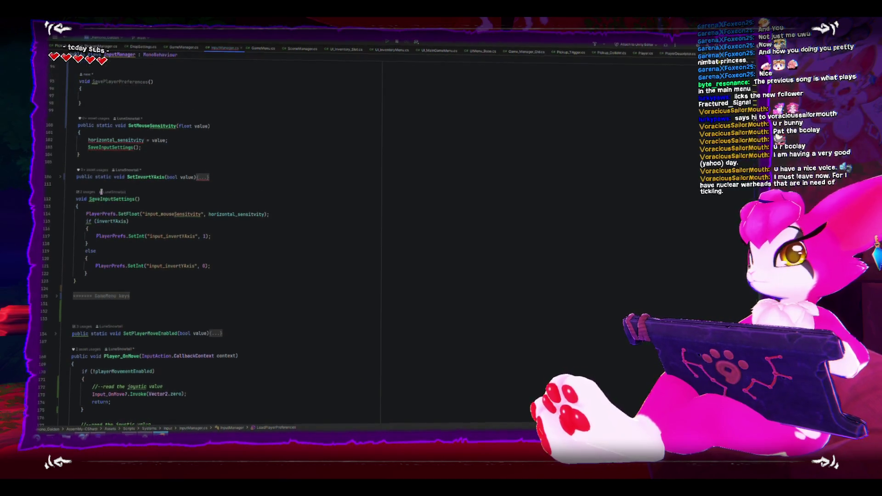
scroll(83, 217, "up", 1)
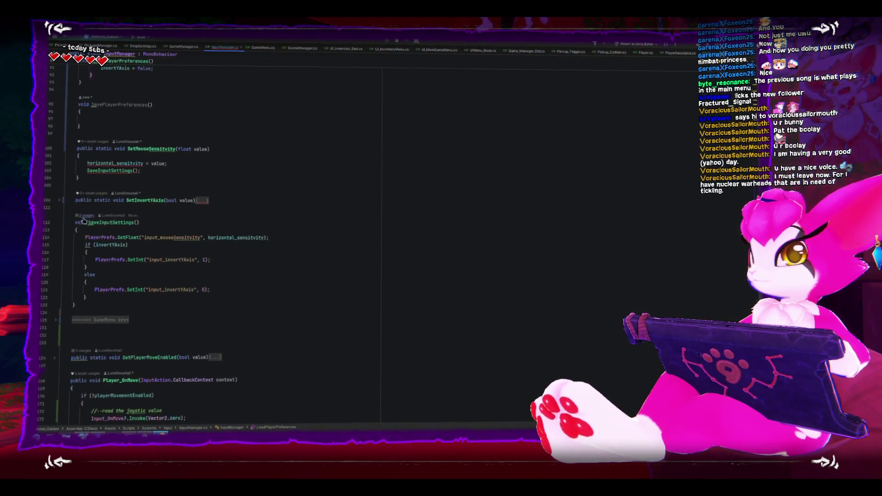
left_click(84, 218)
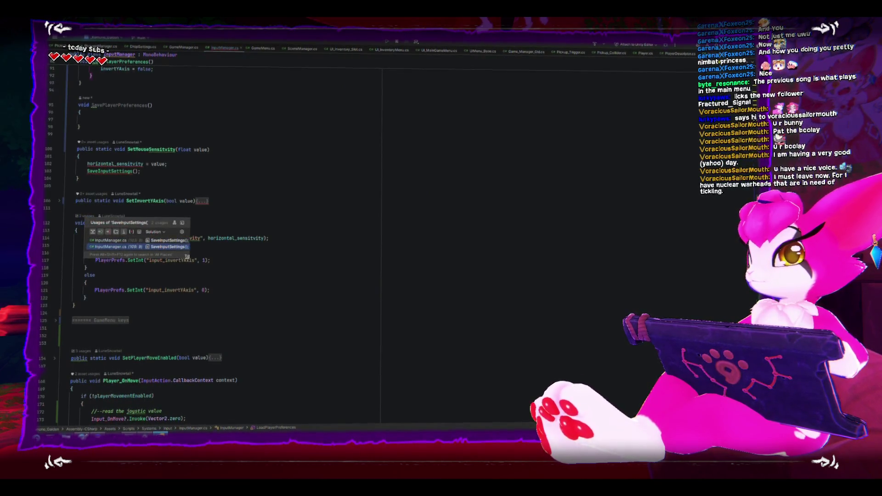
mouse_move(193, 263)
left_mouse_down()
mouse_move(323, 306)
mouse_move(279, 287)
left_mouse_up()
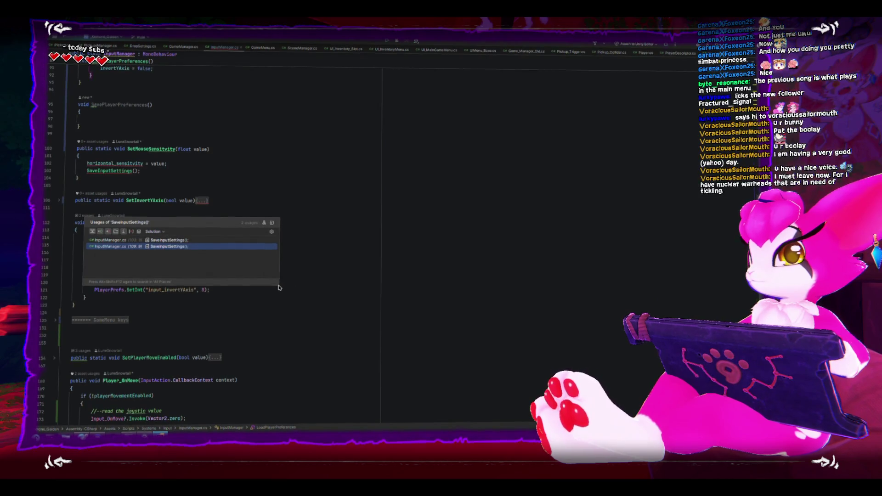
key("Escape")
Delete the empty SavePlayerPreferences method
scroll(183, 252, "up", 3)
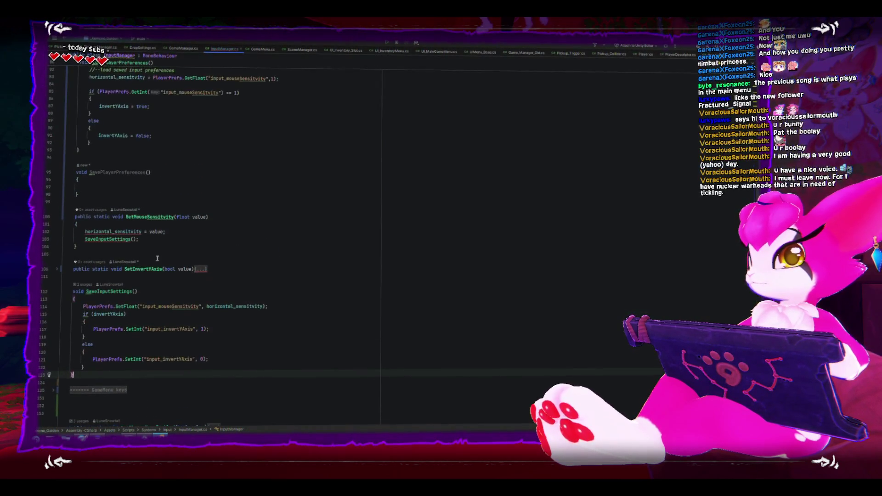
left_click(129, 187)
key("shift+Up")
key("shift+Up")
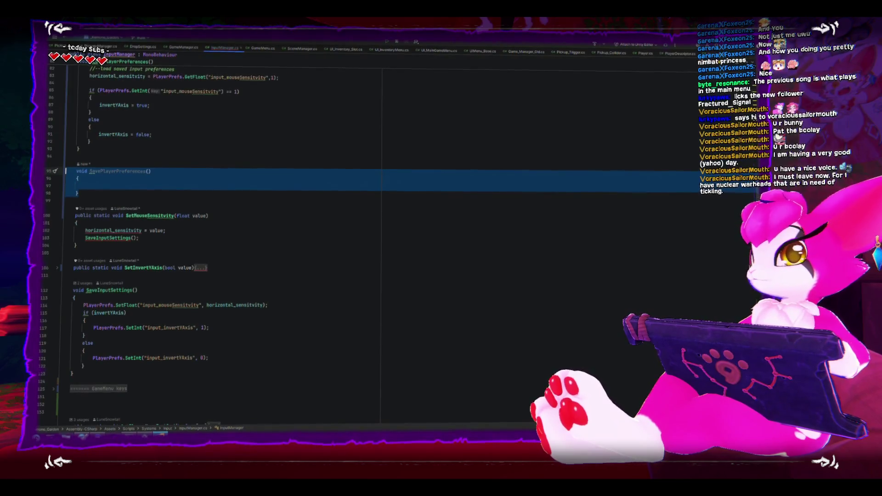
key("BackSpace")
key("BackSpace")
right_click(107, 254)
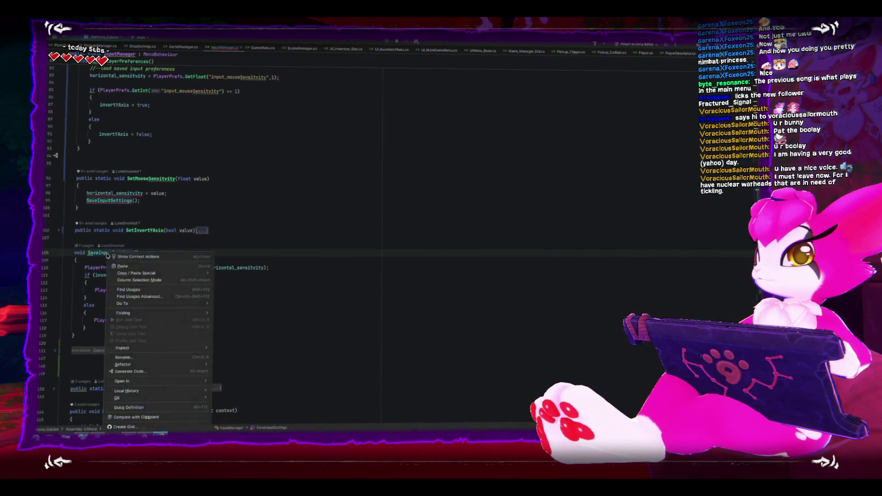
Start renaming SaveInputSettings, then cancel to keep its original name
left_click(138, 358)
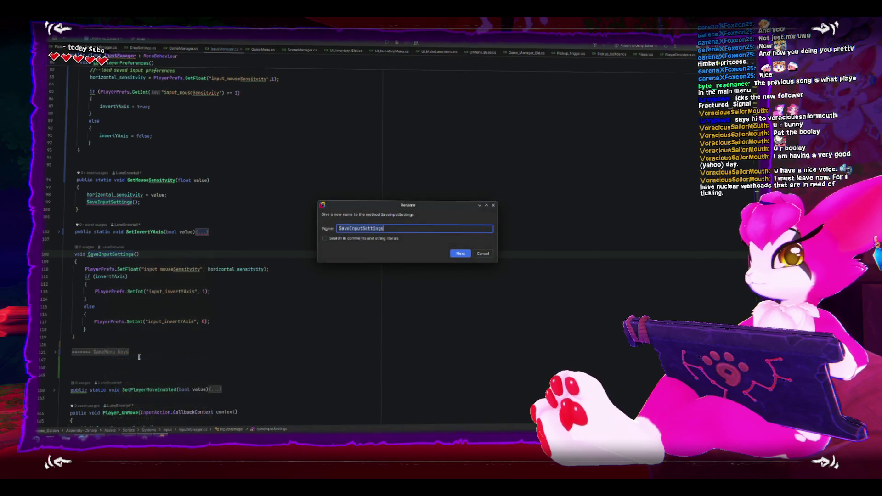
type("SavePlayr")
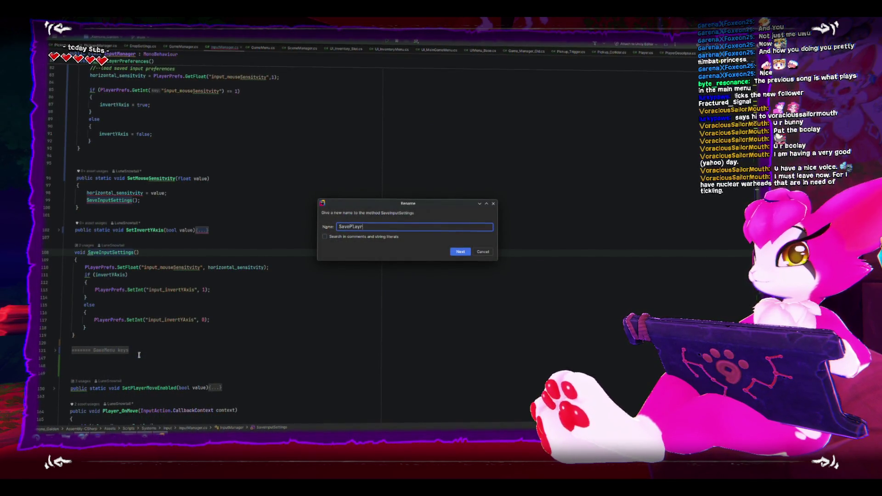
key("BackSpace")
type("er")
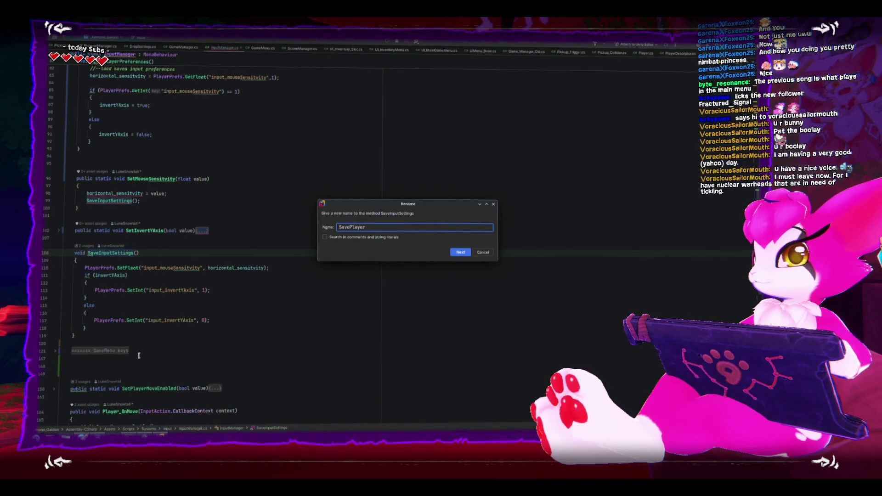
key("BackSpace")
key("BackSpace")
key("BackSpace")
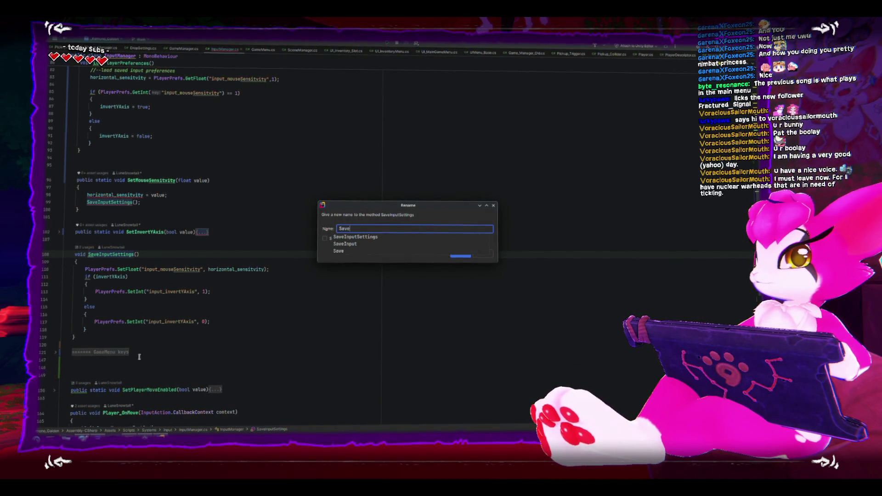
type("Input")
key("Escape")
key("Escape")
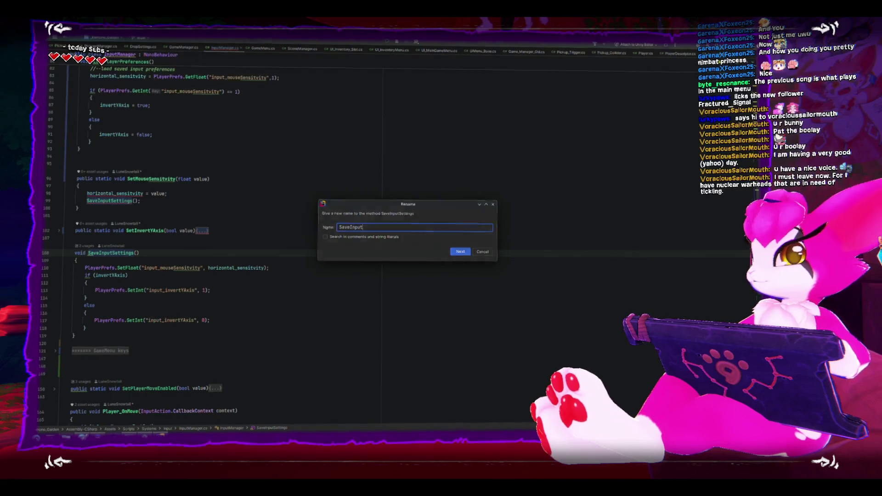
Rename LoadPlayerPreferences to LoadInputSettings
scroll(183, 236, "up", 2)
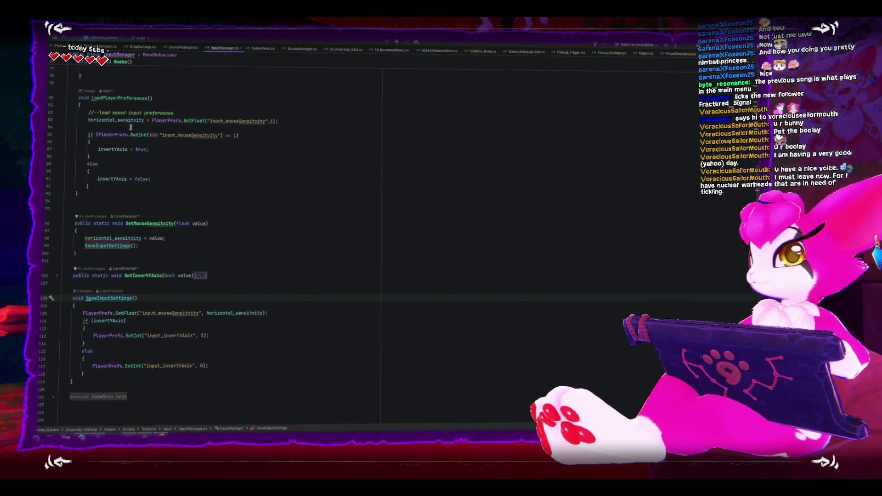
right_click(117, 98)
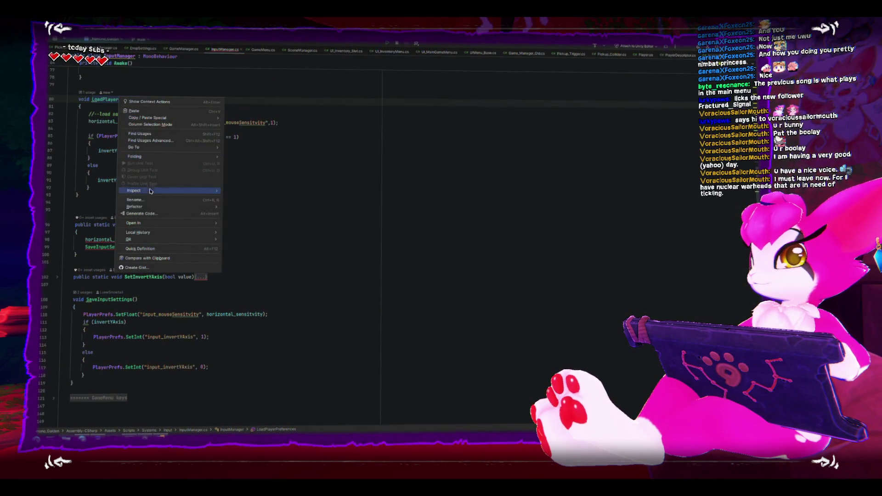
key("Down")
key("Return")
type("Load")
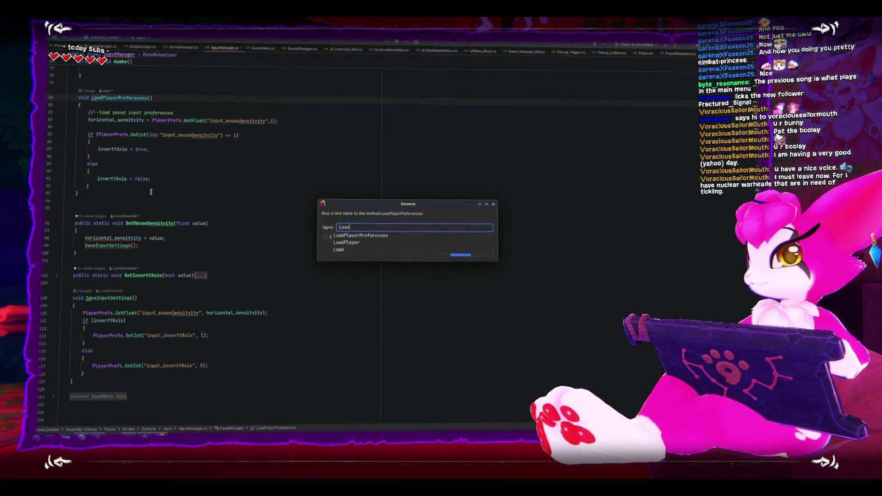
type("InputSettings")
key("Return")
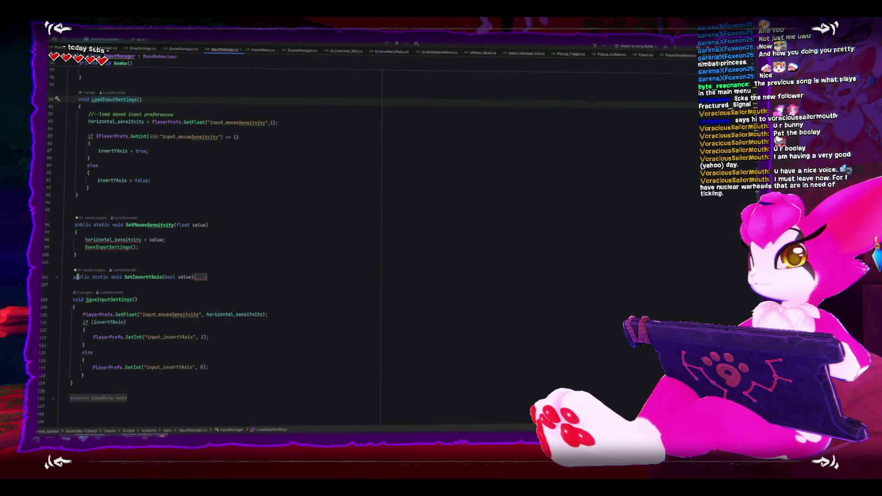
Cut the SaveInputSettings method and paste it above SetMouseSensitivity
left_click_drag(90, 382, 62, 297)
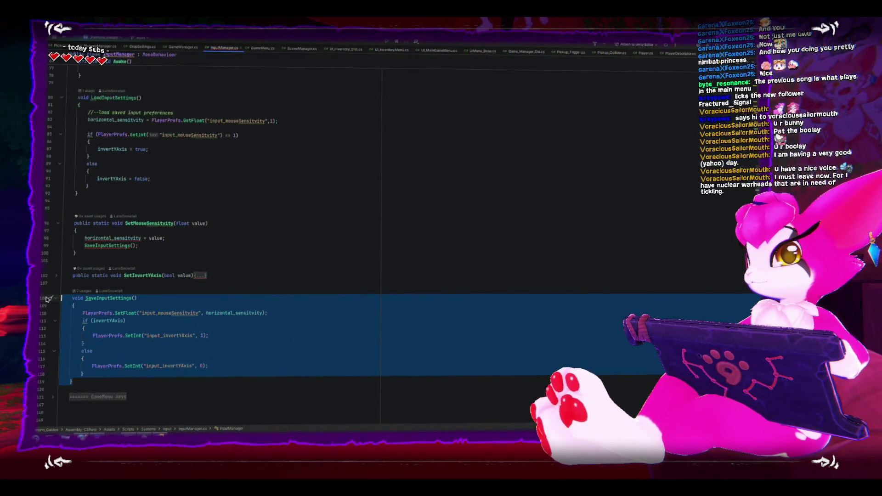
key("ctrl+x")
left_click(106, 208)
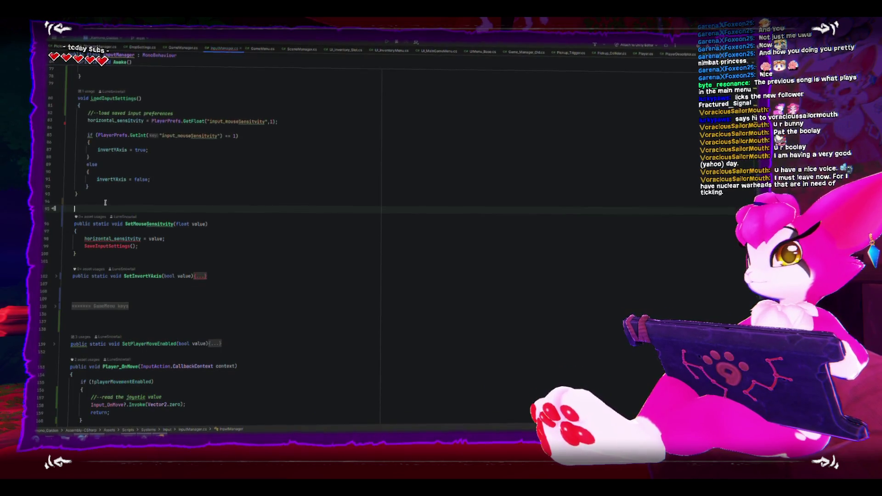
key("ctrl+v")
key("Return")
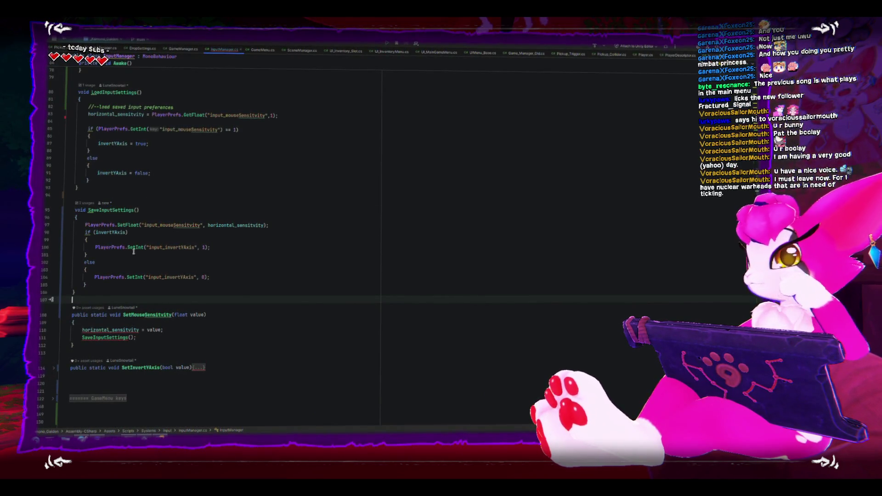
Add a blank line after SaveInputSettings and review its declaration and else branch
key("Return")
left_click(130, 343)
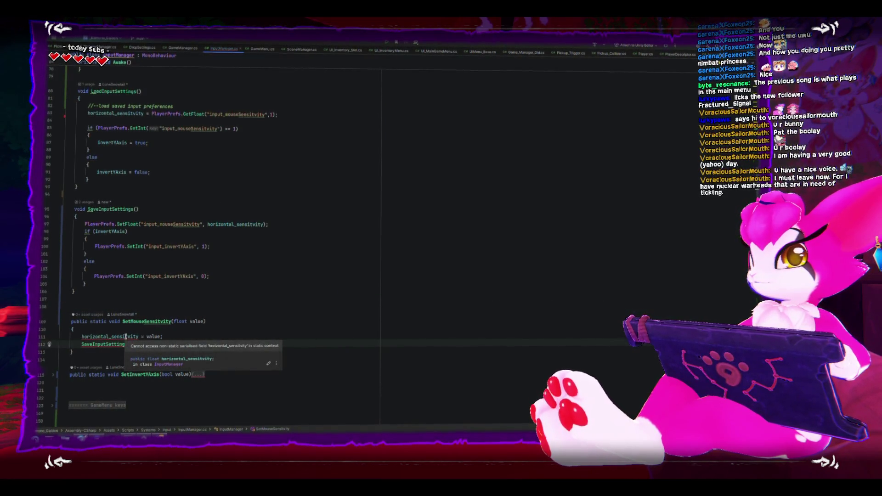
left_click(125, 336)
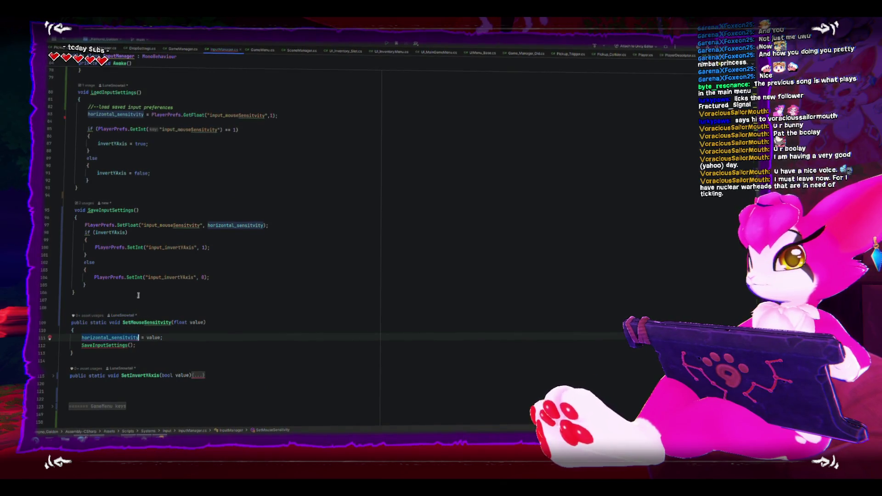
scroll(206, 229, "up", 1)
left_click(209, 231)
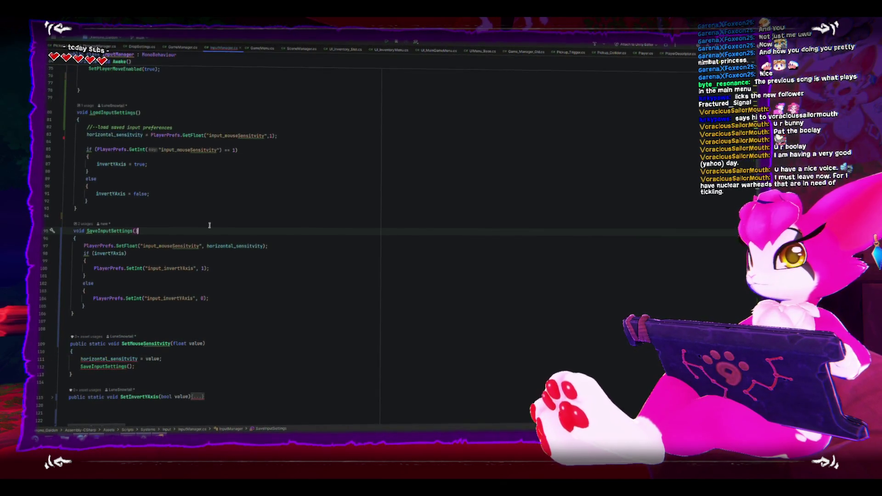
scroll(209, 227, "up", 2)
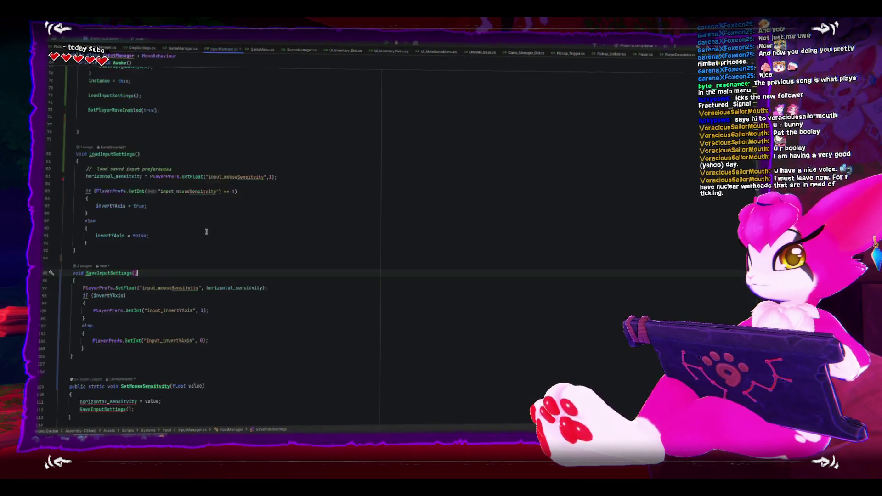
scroll(341, 313, "down", 1)
left_click(341, 312)
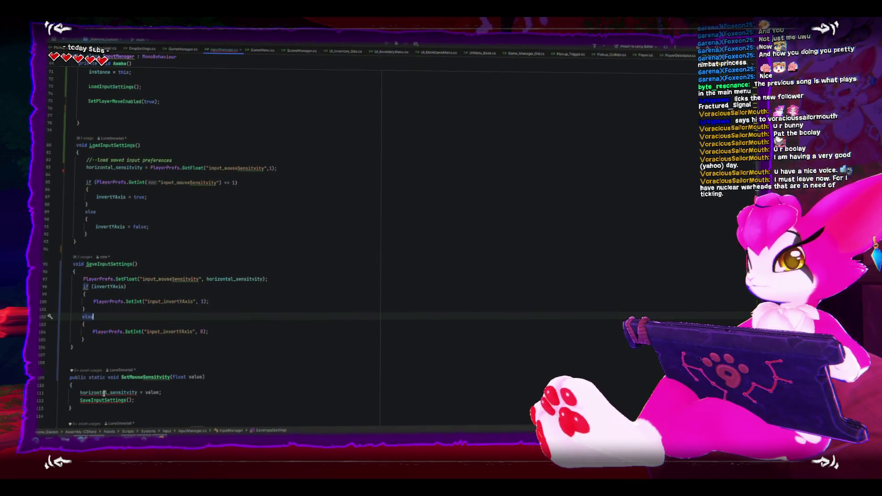
Prefix horizontal_sensitivity on line 111 with 'instance.'
mouse_move(104, 393)
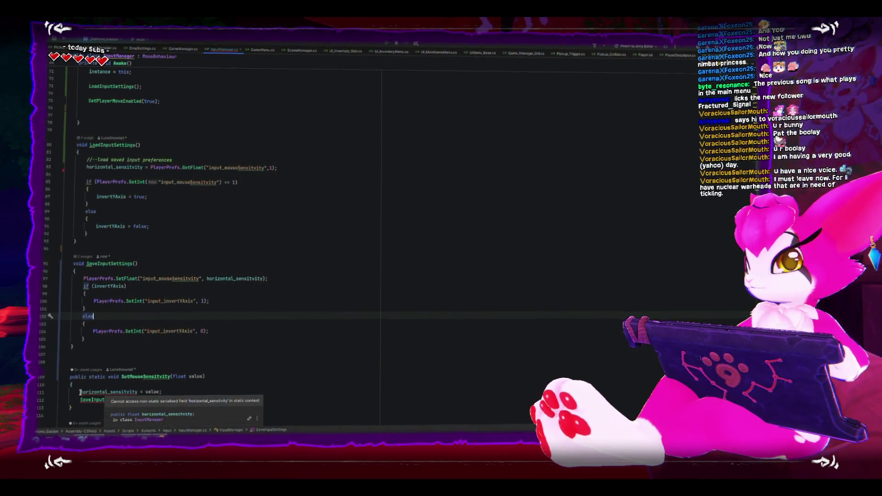
left_click(82, 392)
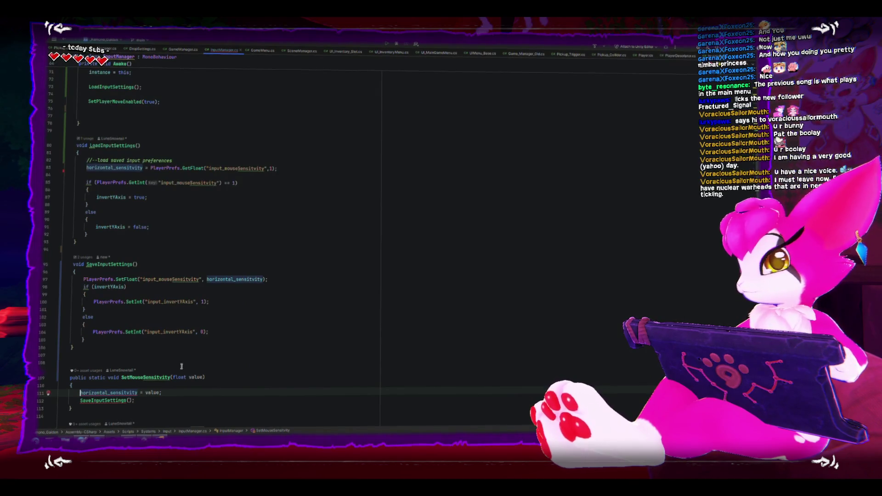
type("instance.")
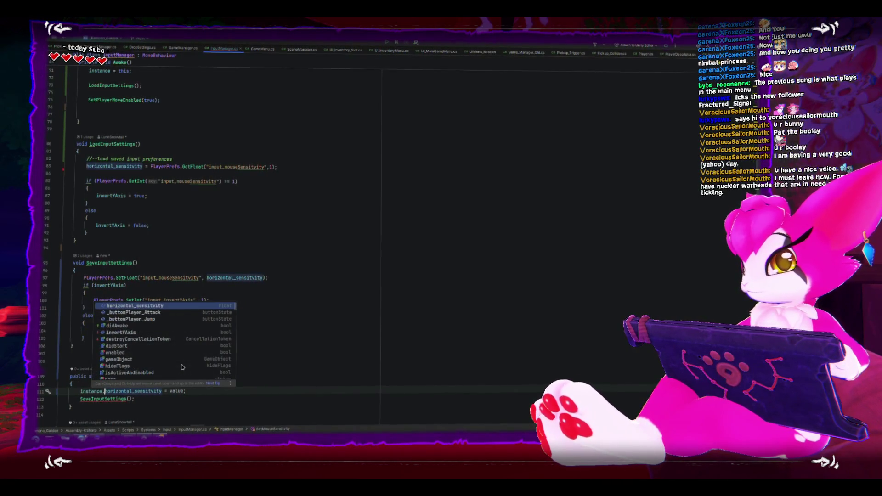
key("Escape")
scroll(87, 310, "down", 2)
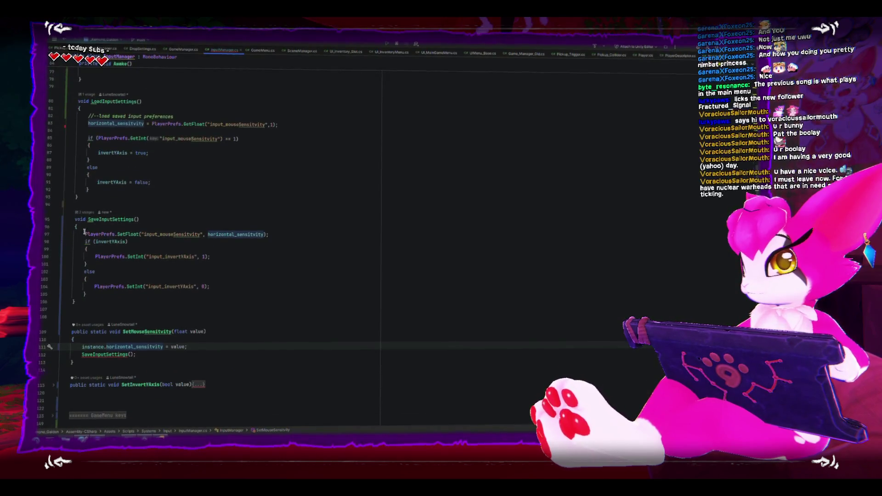
left_click(88, 220)
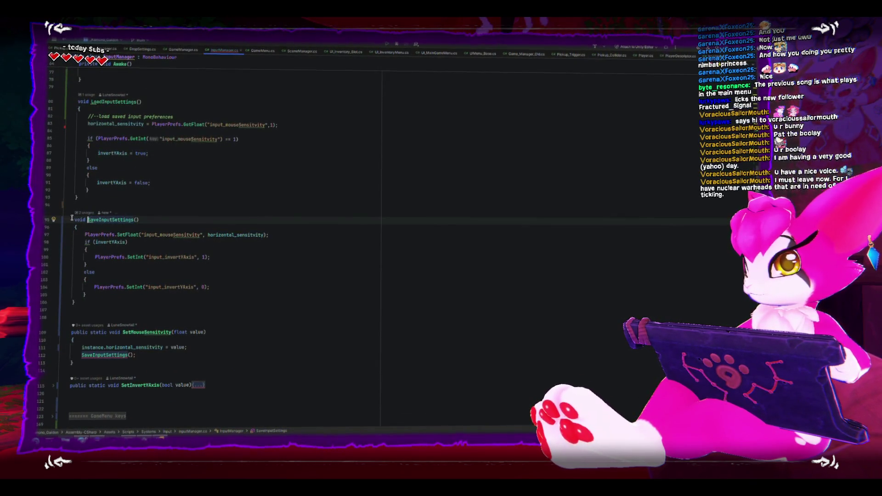
left_click(74, 219)
type("static")
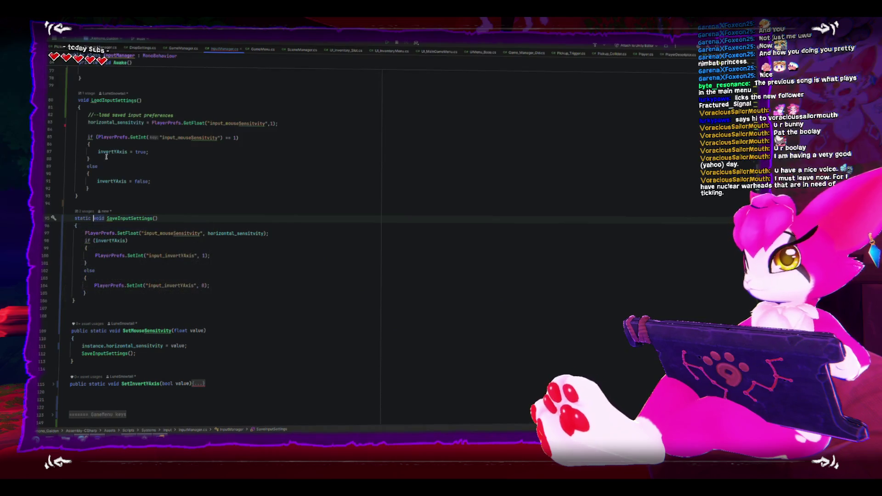
left_click(78, 100)
type("static")
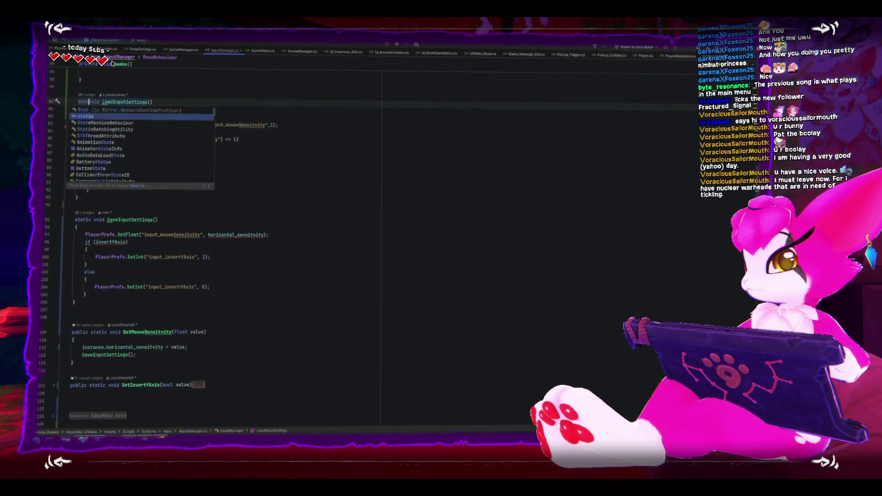
left_click(61, 386)
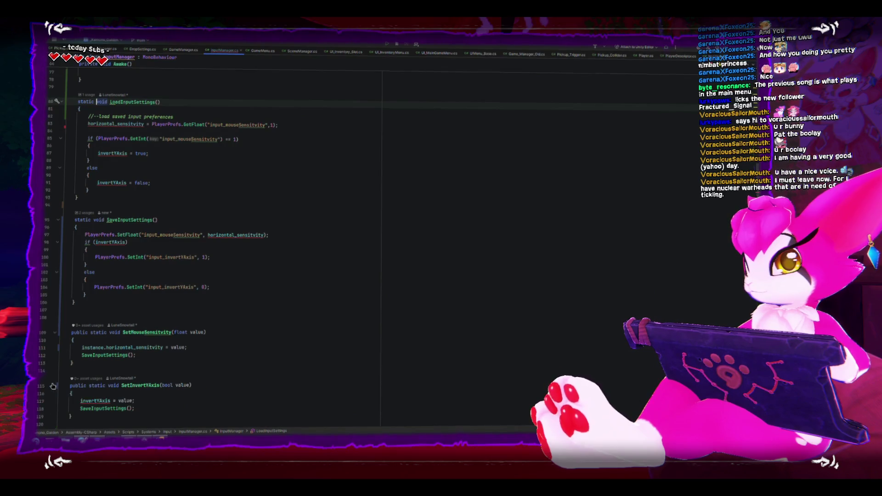
scroll(66, 374, "down", 2)
left_click(81, 353)
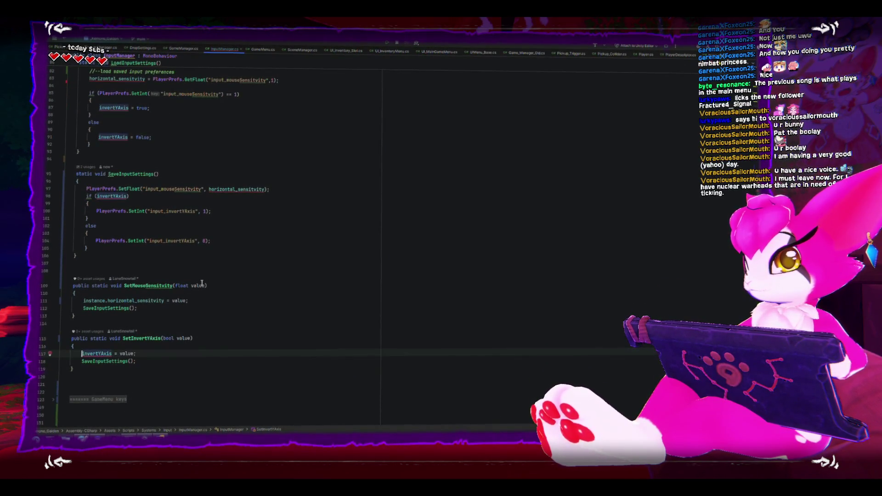
type("instance.")
left_click(252, 302)
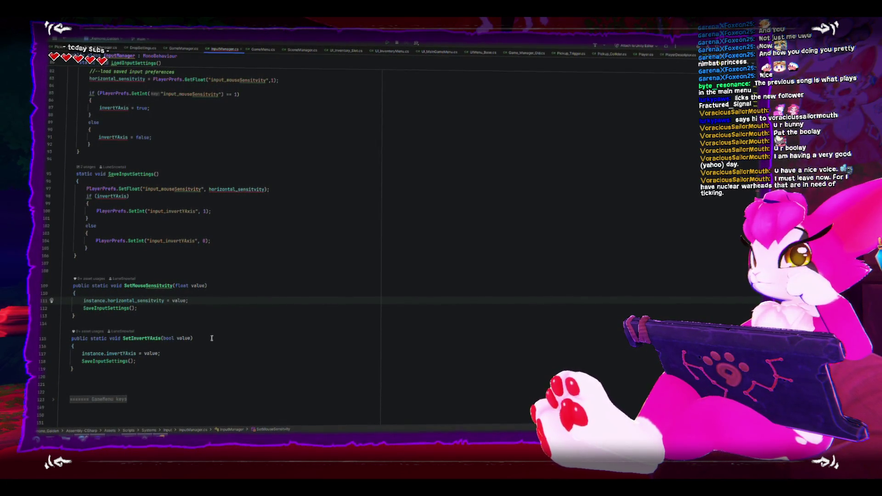
scroll(209, 339, "up", 3)
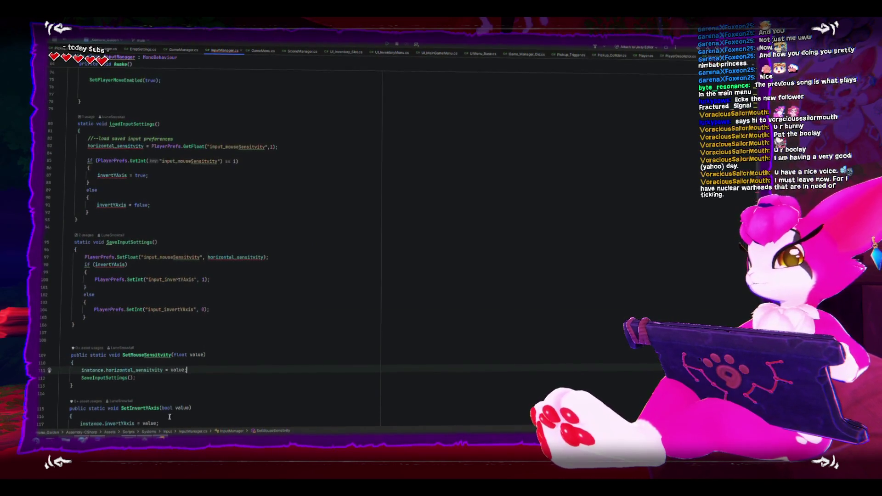
scroll(268, 337, "down", 2)
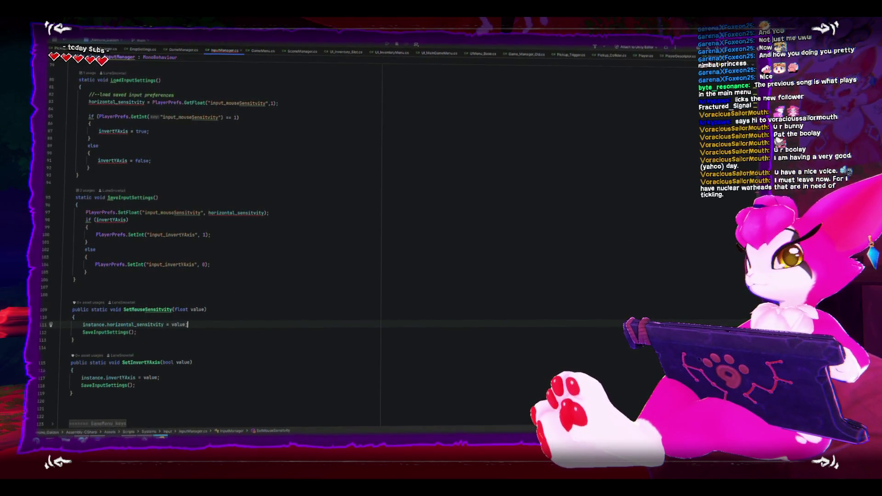
key("alt+Tab")
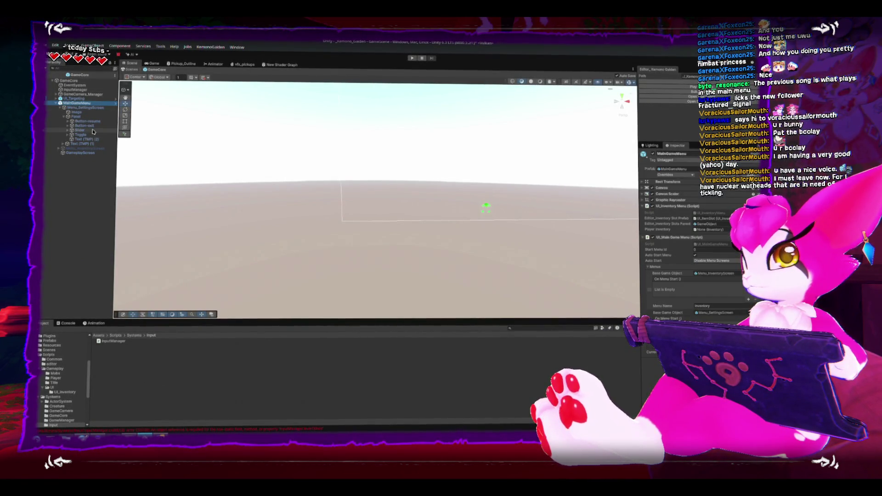
Collapse the Panel, select Menu_SettingsScreen, and open its Game Menu script from the Inspector
left_click(64, 116)
left_click(60, 112)
left_click(87, 109)
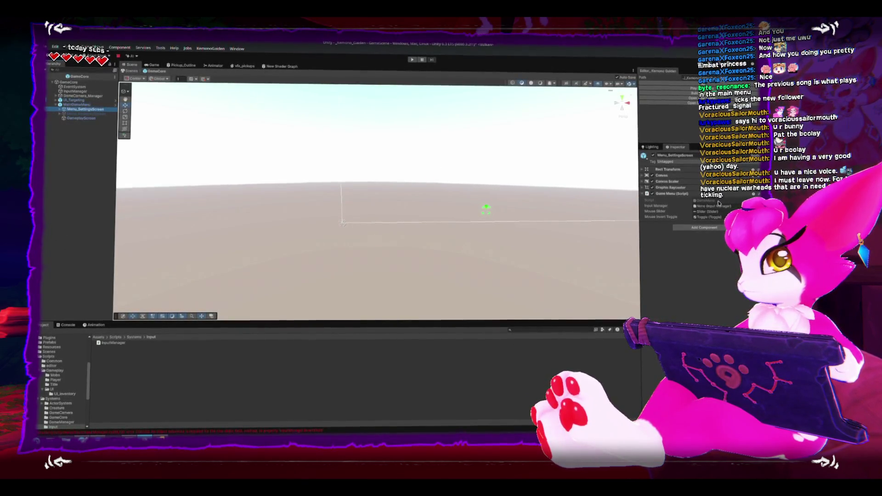
double_click(719, 202)
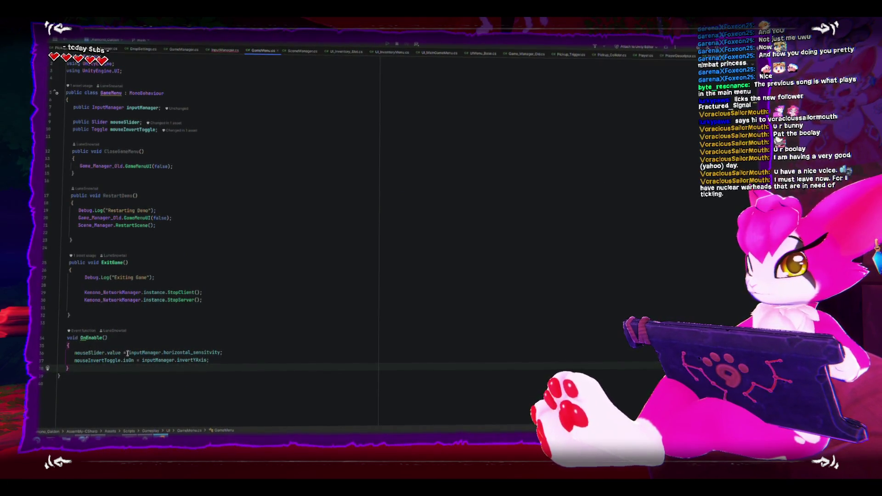
Type 'insta' before the sensitivity reference on line 36 of OnEnable
left_click(163, 352)
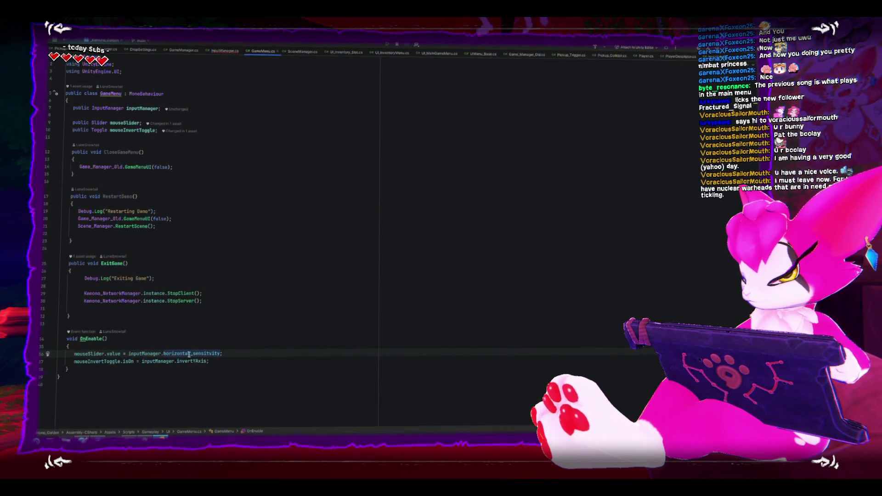
type("instance.")
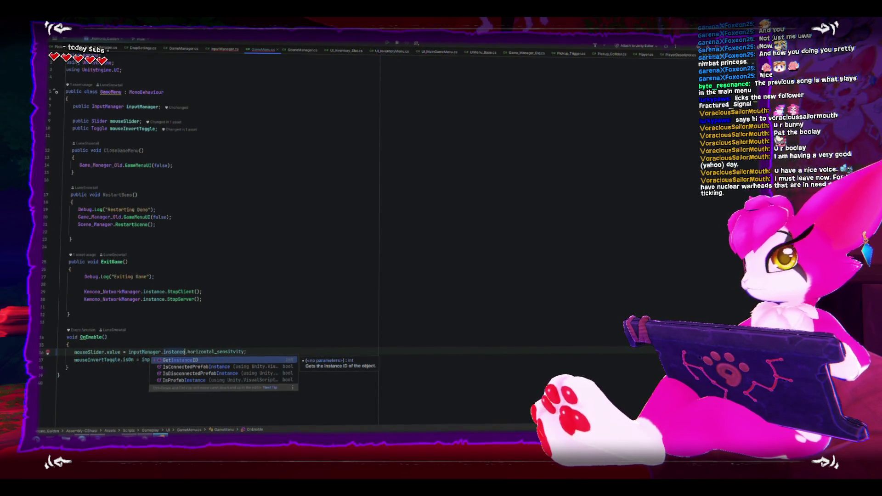
left_click(142, 121)
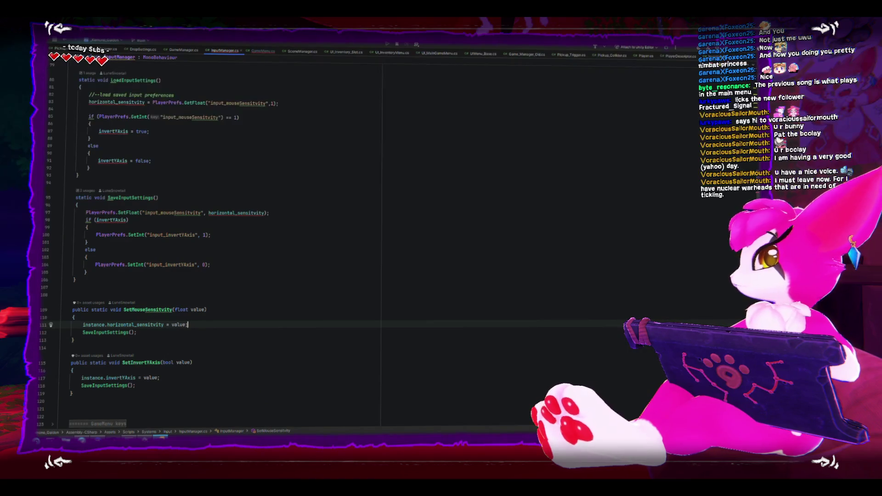
Turn the instance field on line 51 into a { get; private set; } property
scroll(189, 189, "up", 20)
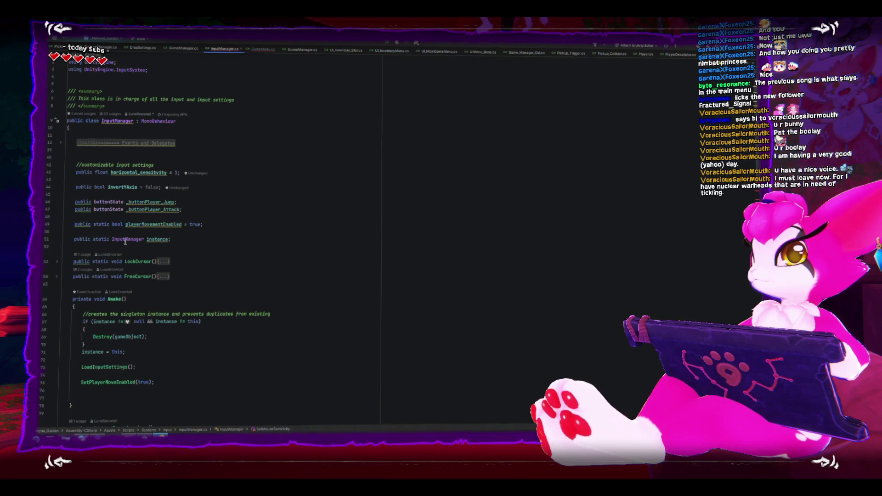
left_click(170, 240)
type("{get")
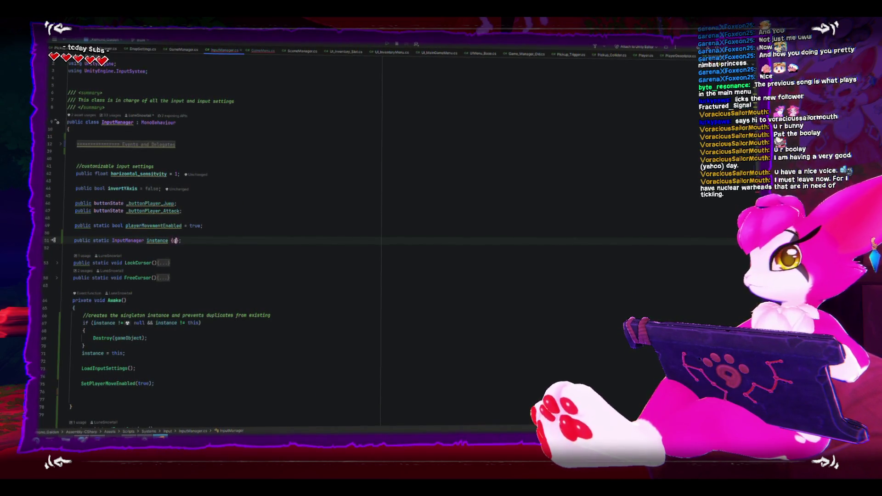
key("Tab")
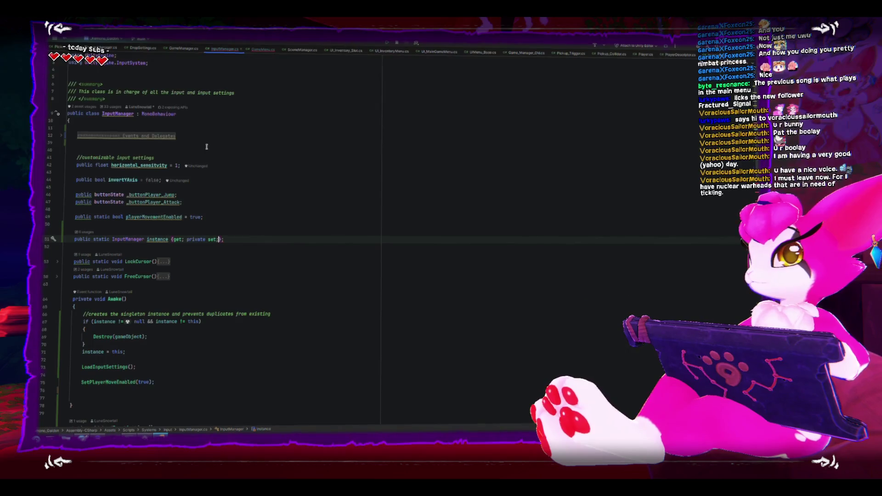
double_click(155, 239)
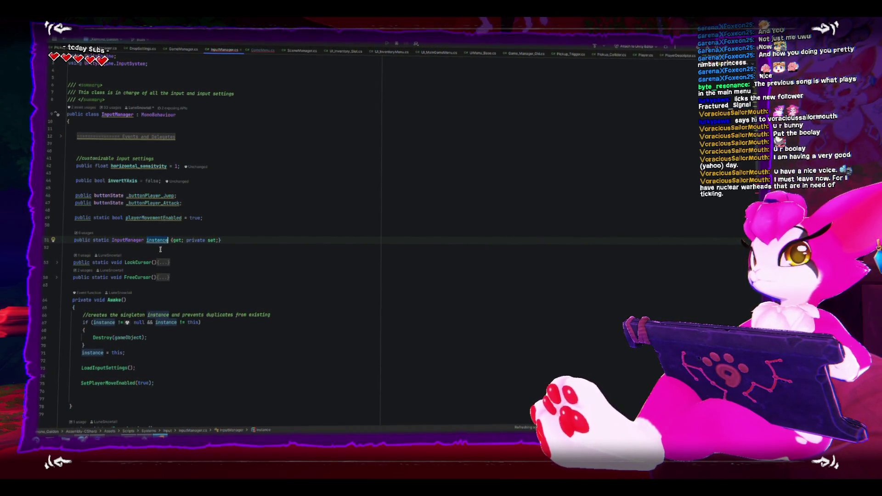
left_click(145, 241)
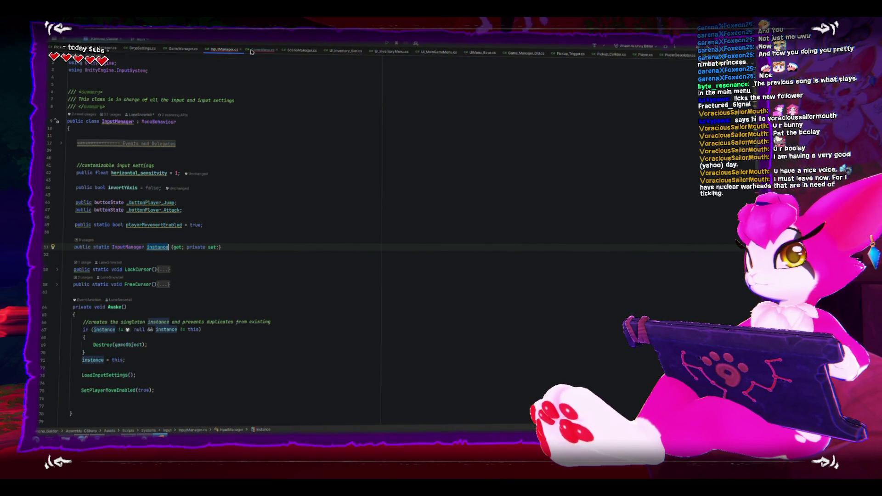
left_click(262, 49)
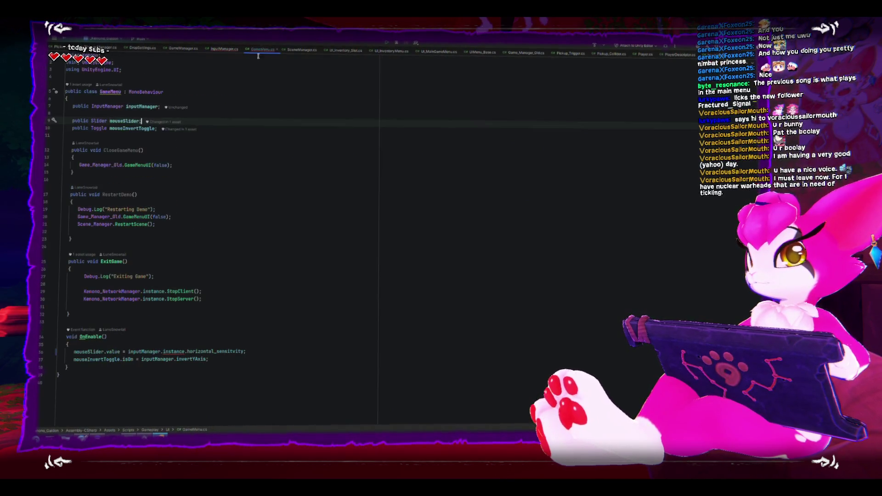
Replace inputManager with InputManager.instance on lines 36 and 37 of GameMenu.cs
double_click(146, 350)
type("Inp")
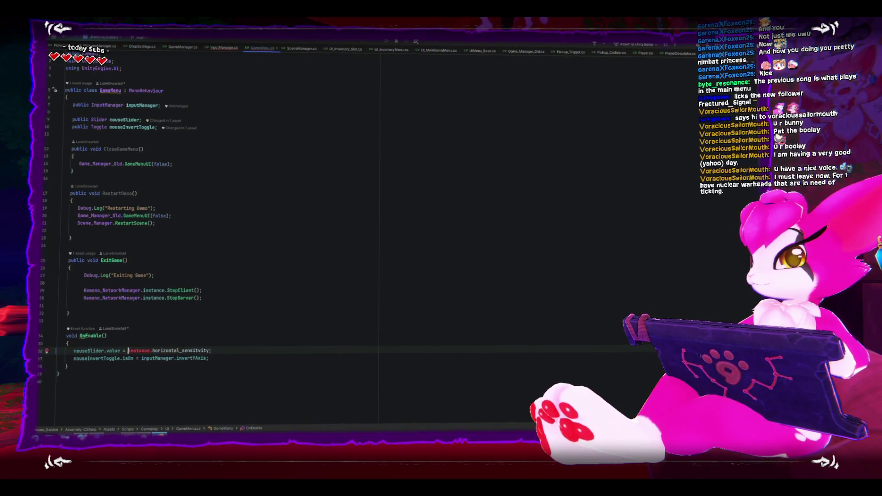
type("utManager.")
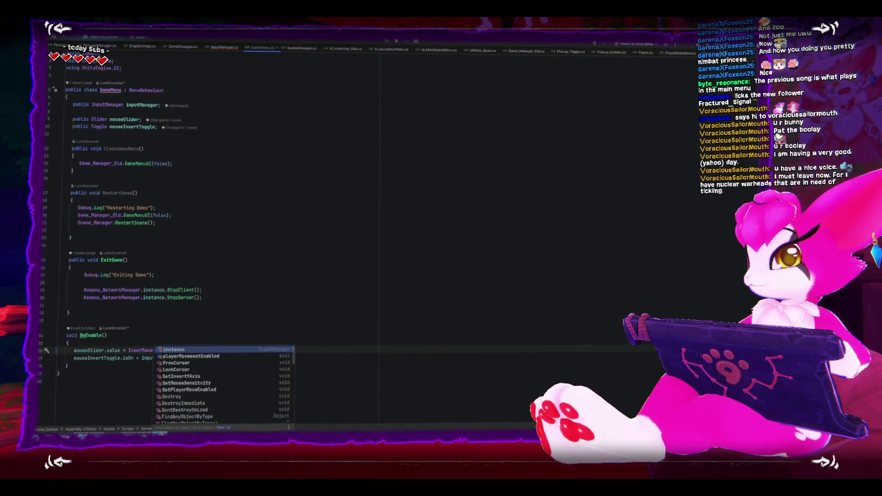
left_click(167, 358)
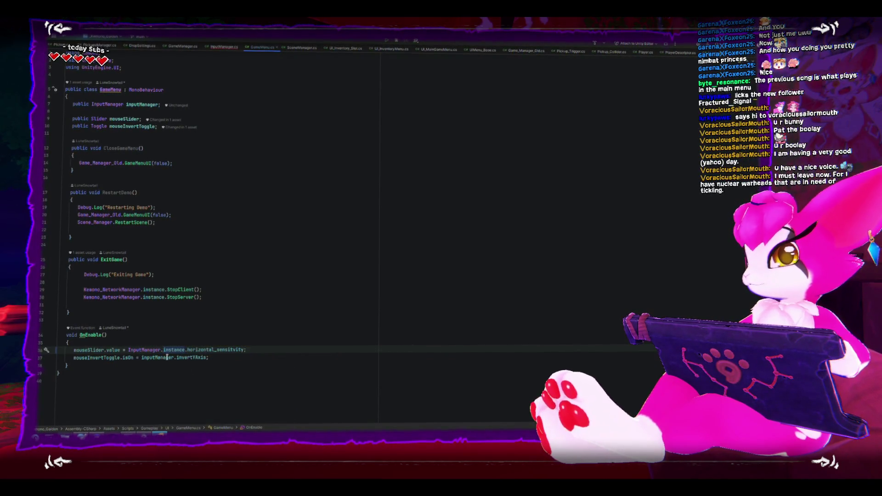
left_click(141, 359)
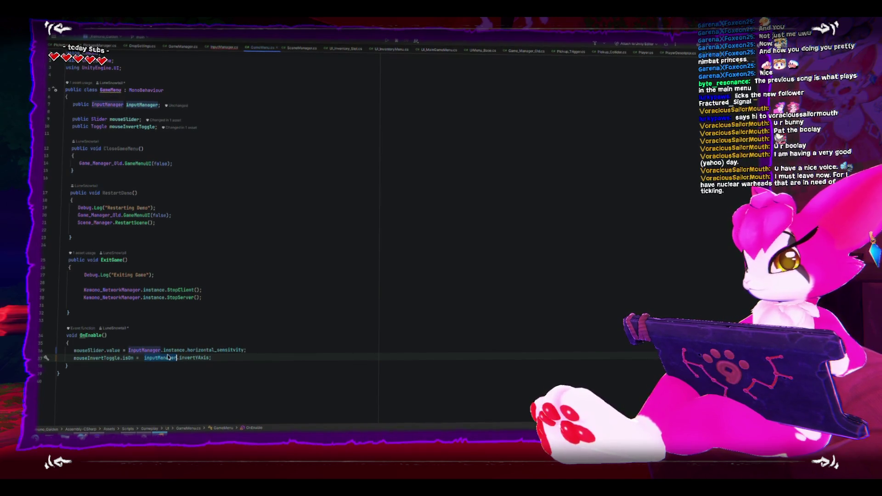
type("InputManager.")
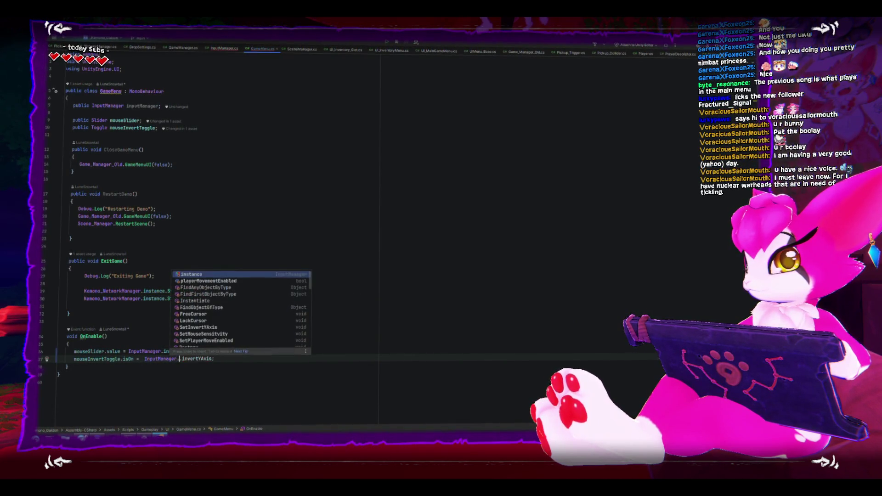
type("i")
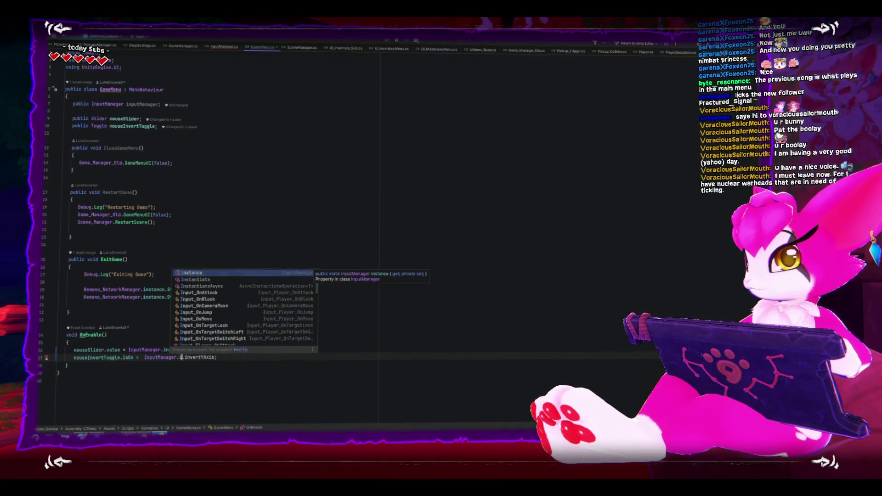
key("Return")
left_click(281, 382)
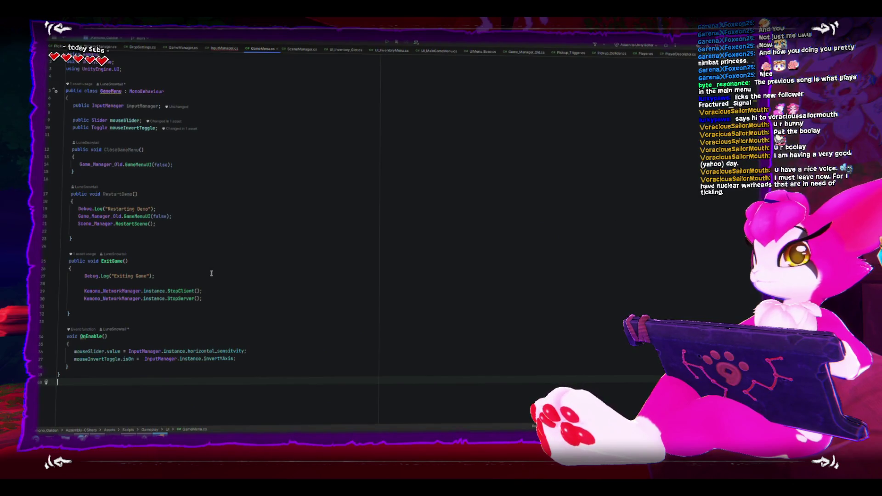
Start a public SetInvertedAxis(bool value) method before the class's closing brace
left_click(304, 373)
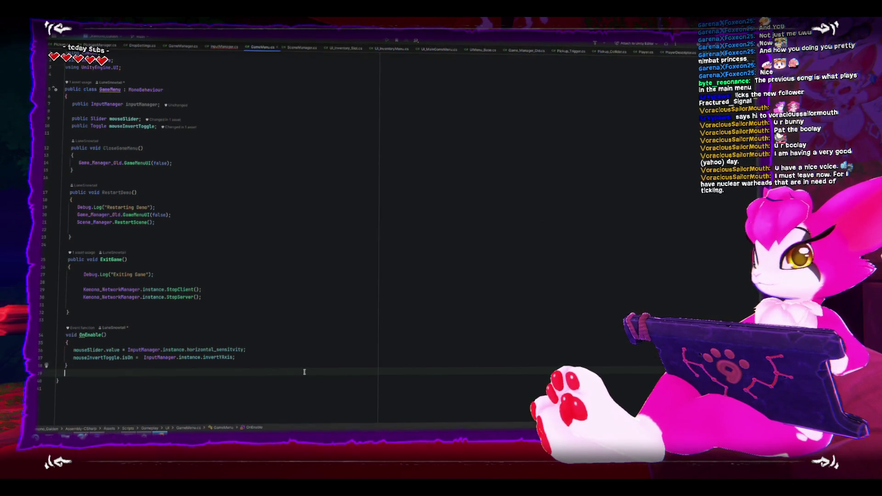
key("Return")
key("Return")
type("public voi")
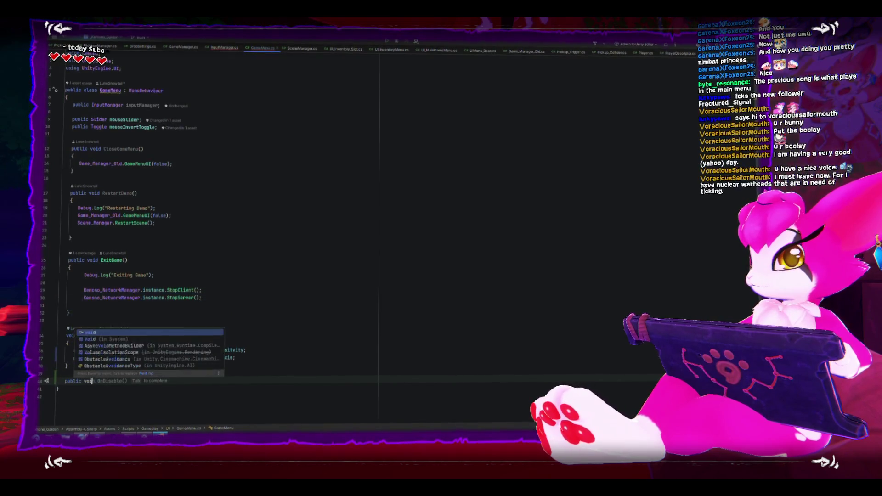
type("d bool ")
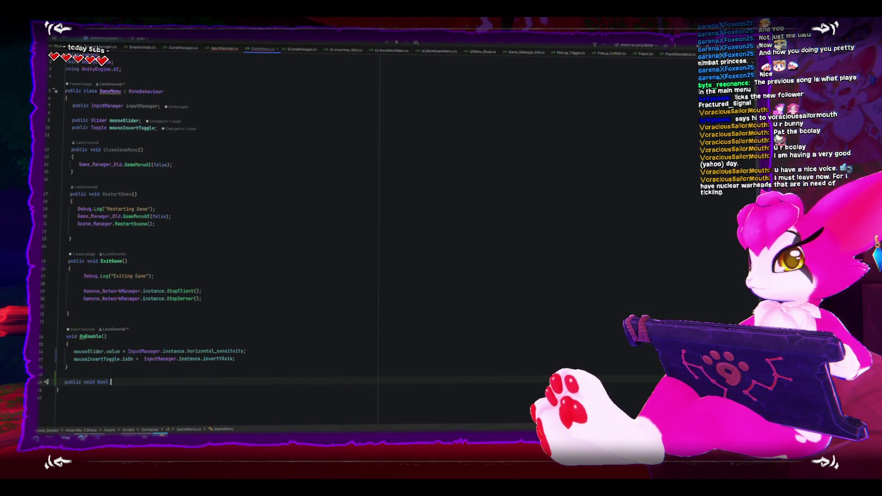
type("SetIn")
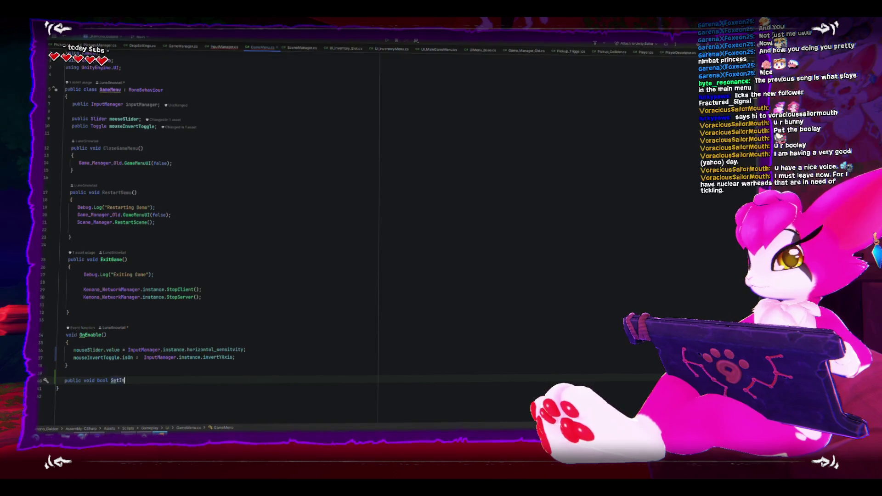
type("vertedAxis(b")
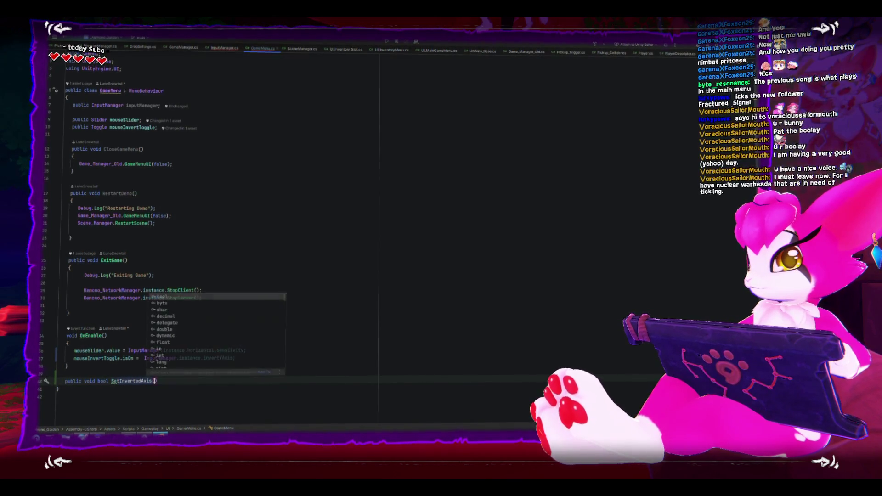
type("ool value)")
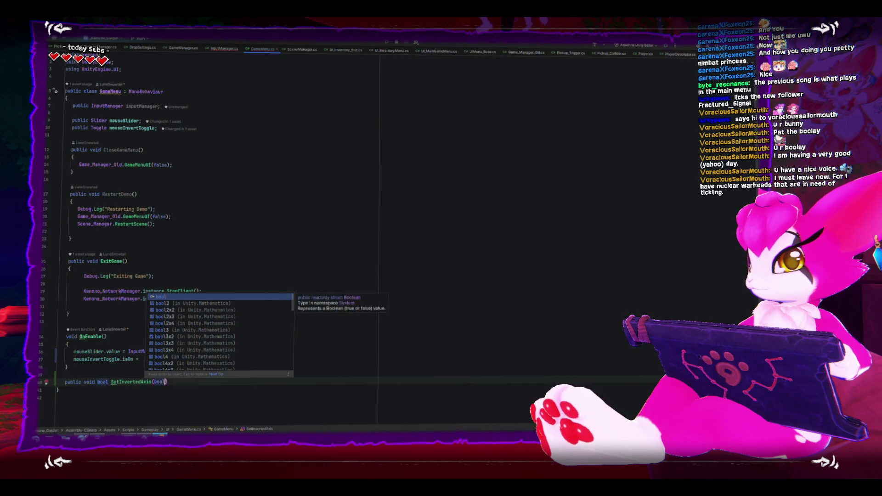
Give SetInvertedAxis a body calling InputManager.SetInvertYAxis(value), then add a blank line below it
key("Return")
type("{")
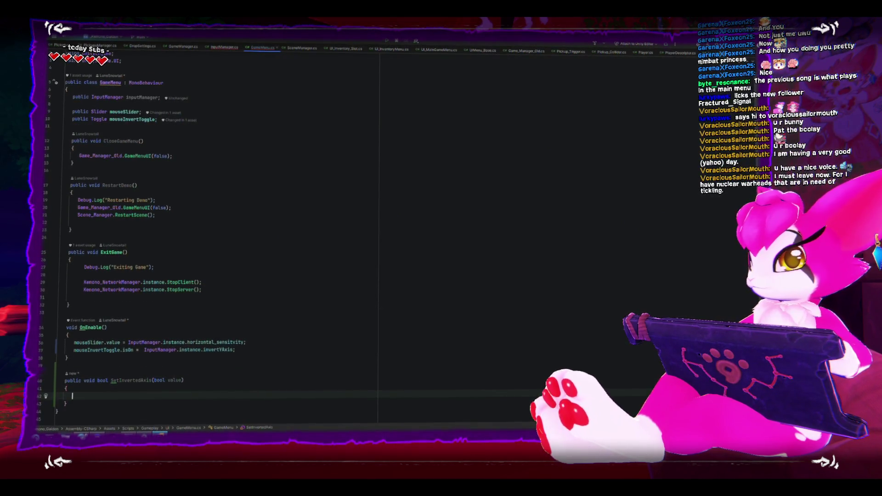
key("Return")
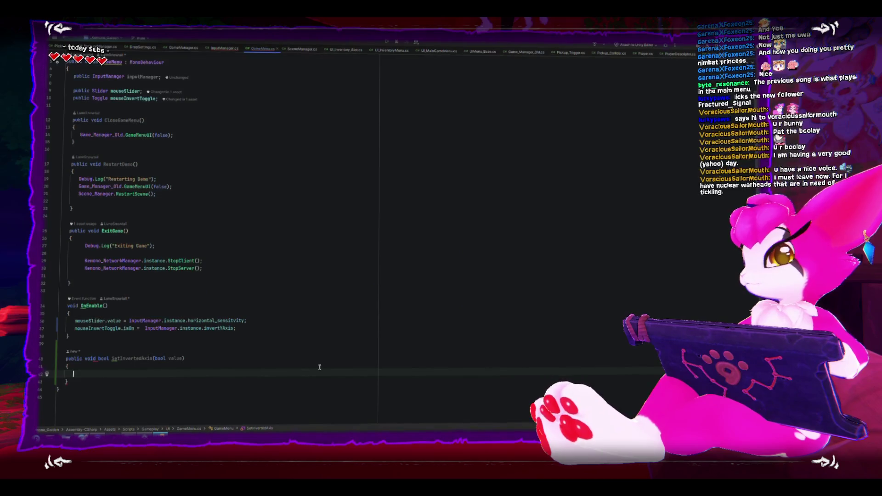
type("InputManager.set")
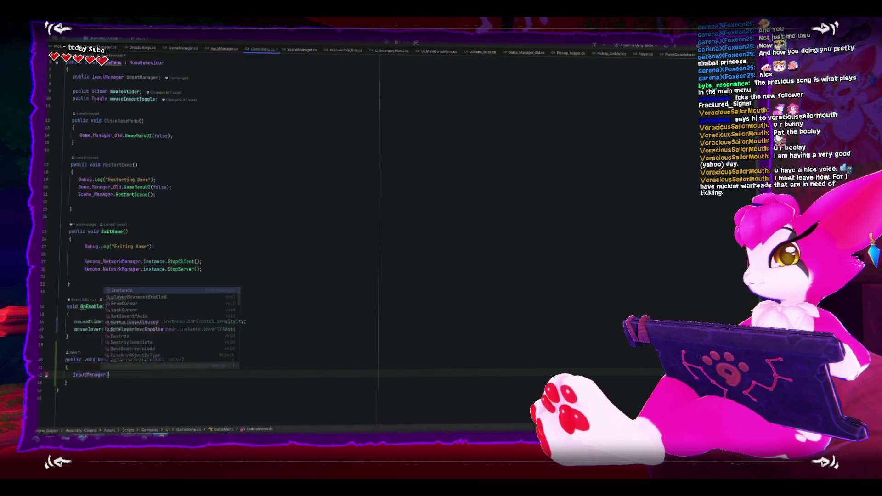
key("Return")
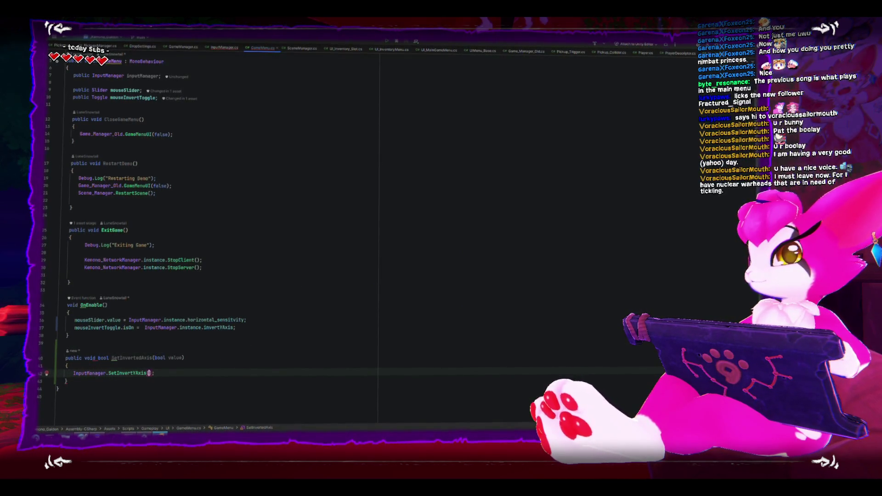
type("value")
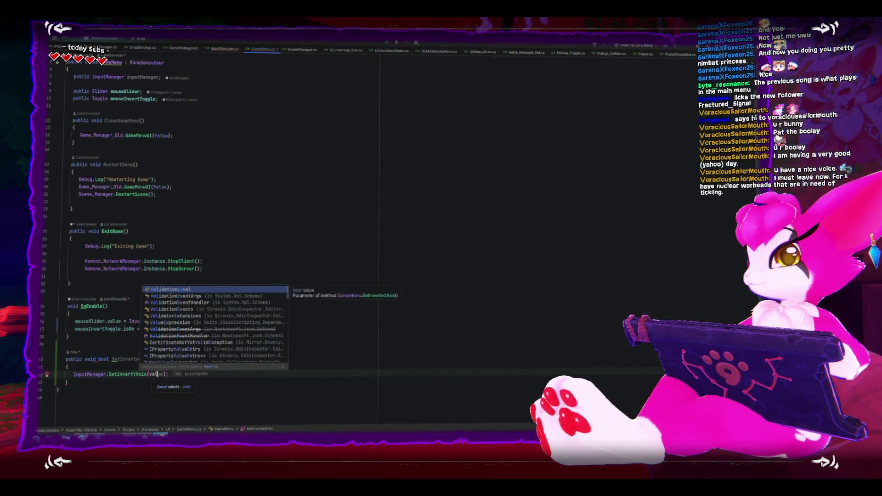
key("Escape")
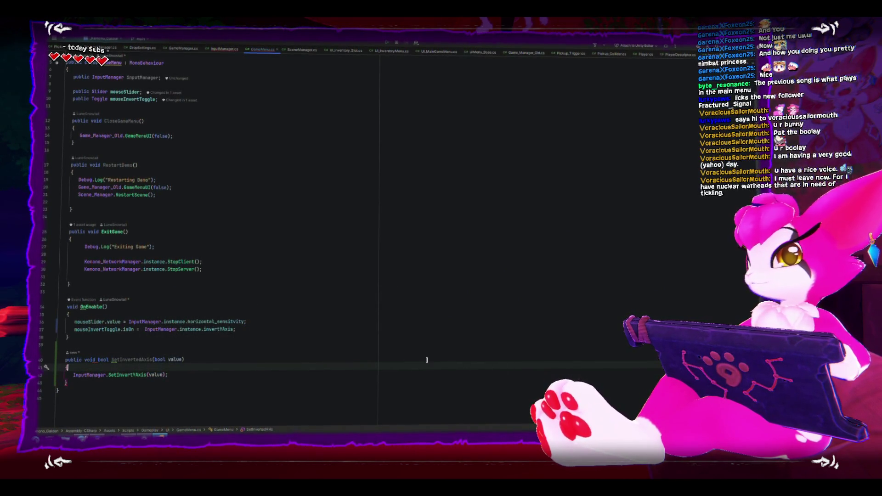
key("Down")
key("Return")
key("Return")
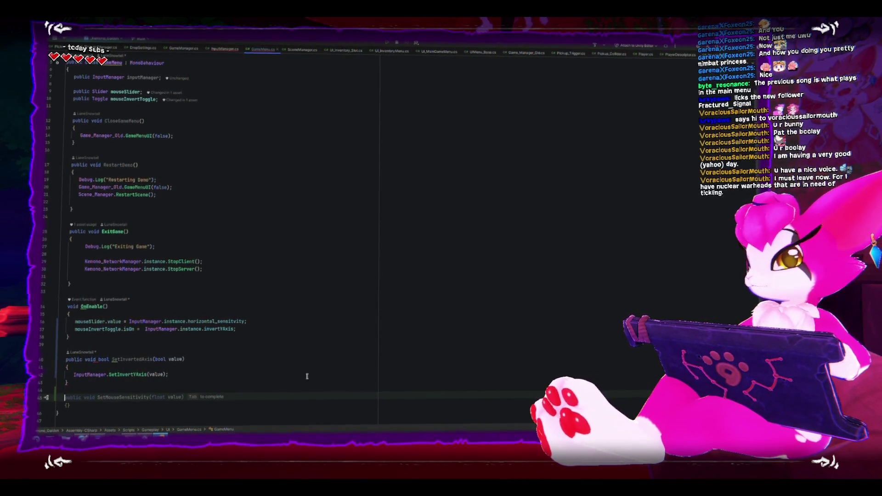
Accept the SetMouseSensitivity stub, fill it with InputManager.SetMouseSensitivity(value), and switch back to Unity
key("Tab")
left_click(229, 397)
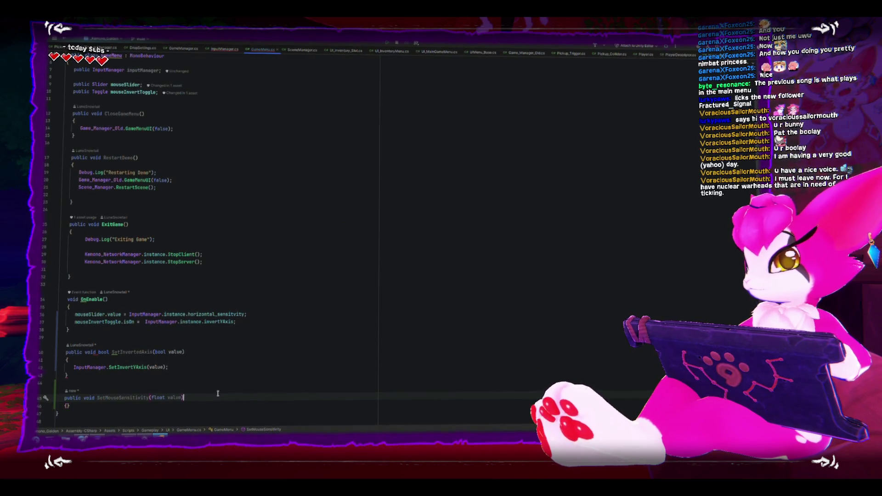
key("Down")
key("Return")
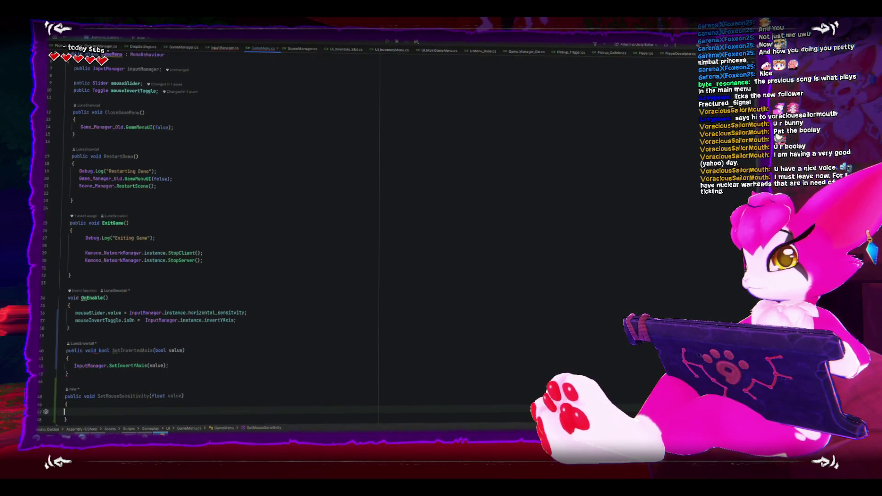
type("InputManager")
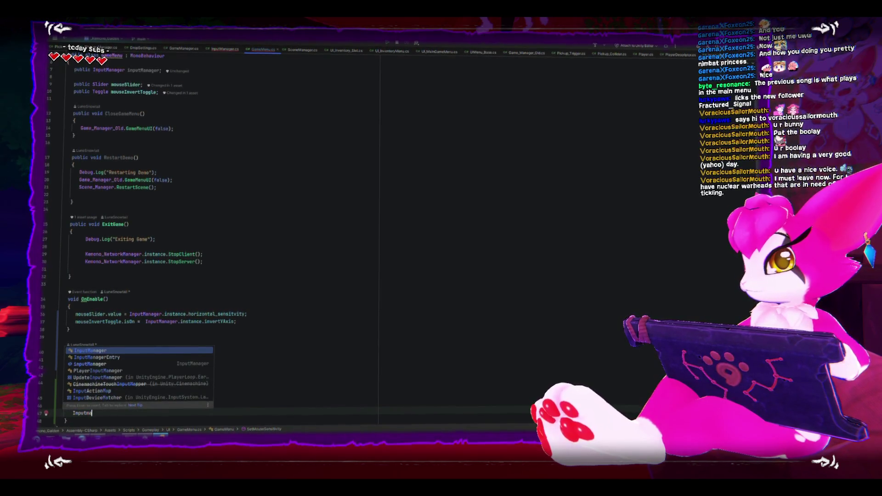
type(".SetMouse")
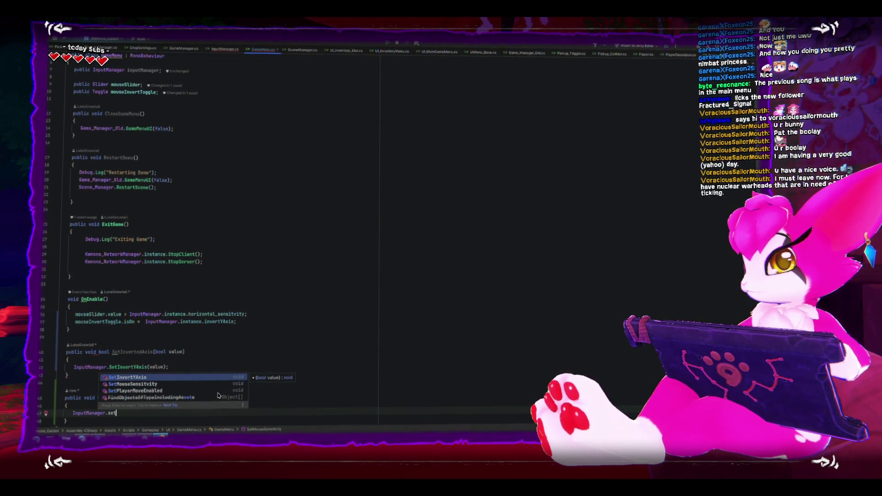
key("Return")
type("value);")
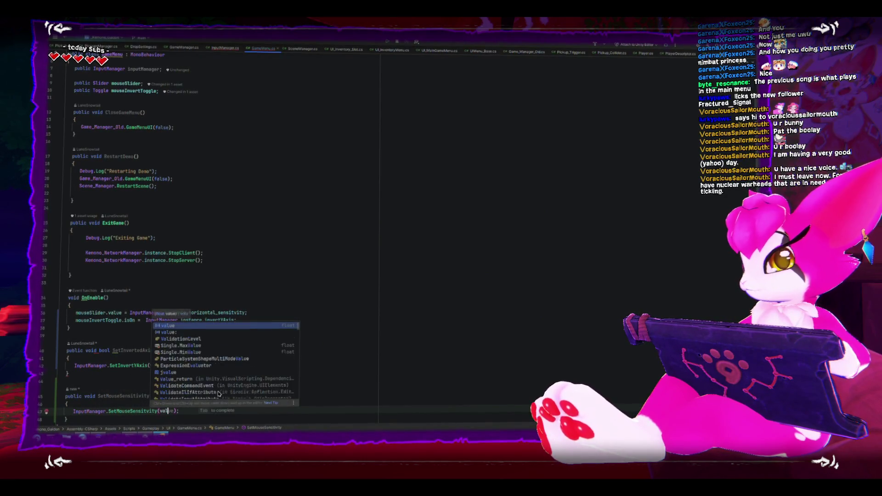
left_click(341, 302)
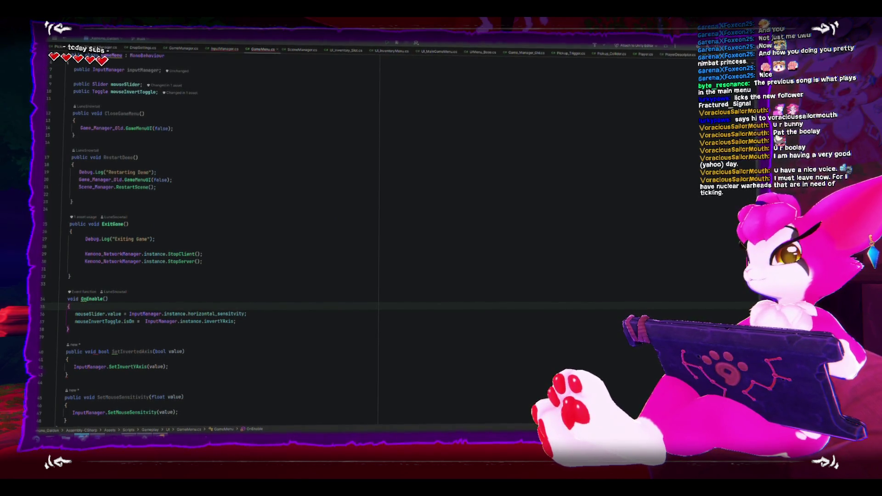
key("alt+Tab")
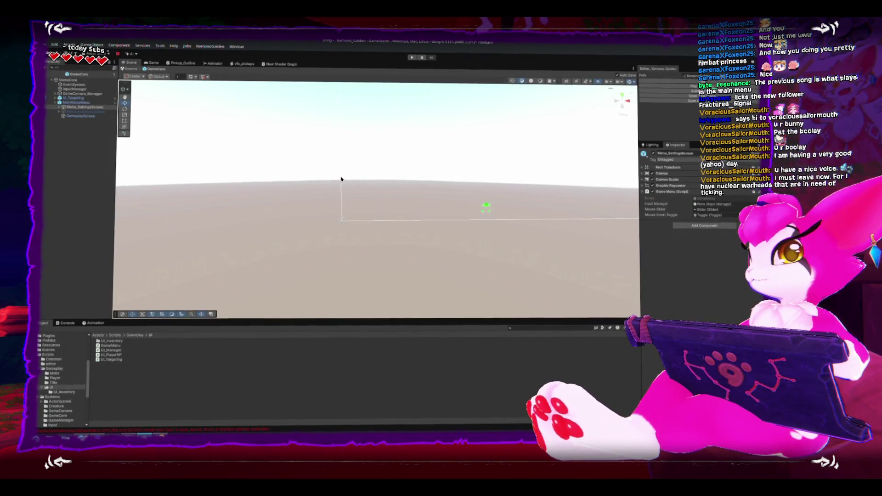
Frame the Game Menu canvas and select the Slider under Panel
key("f")
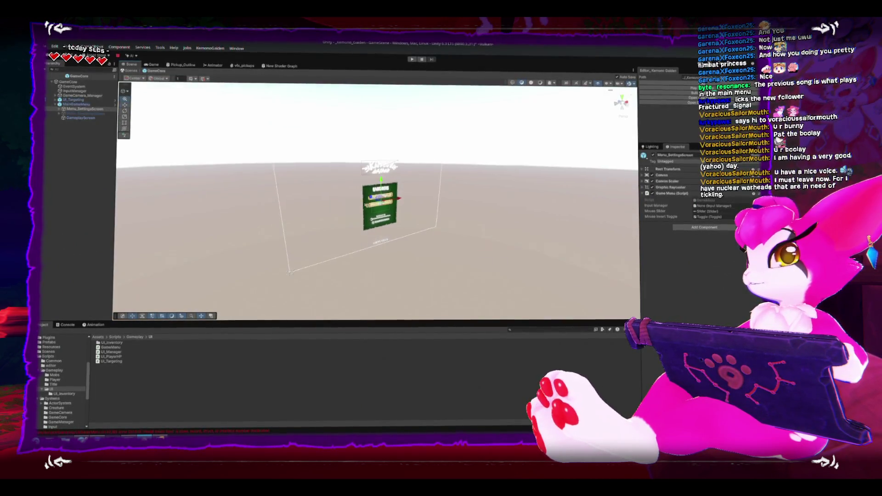
key("f")
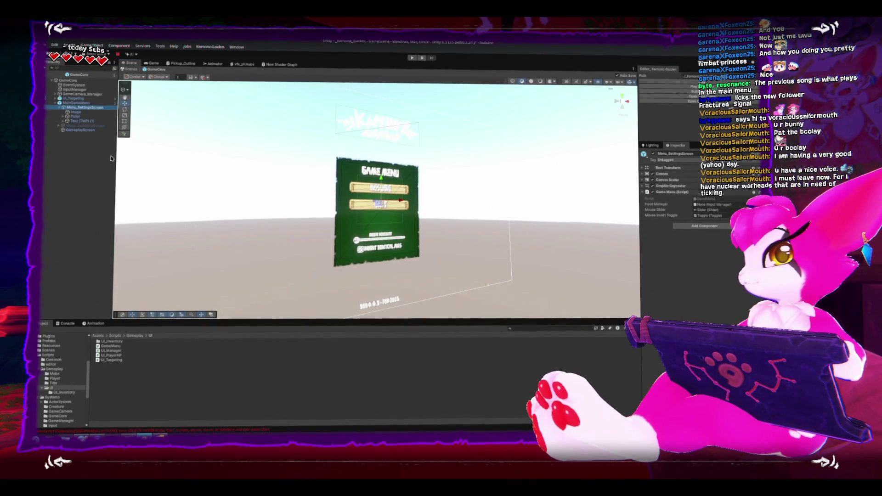
left_click(74, 119)
key("Right")
left_click(78, 131)
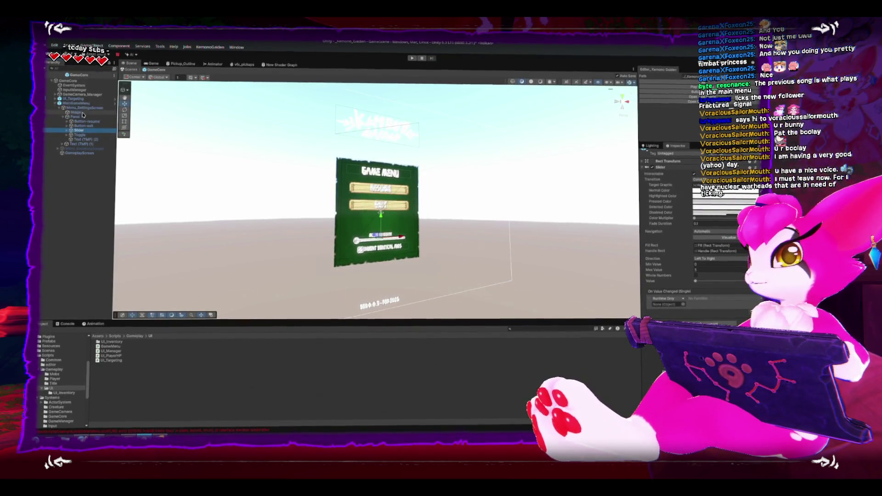
Assign Menu_Settings to the Slider's On Value Changed event and check the Console
mouse_move(83, 115)
left_mouse_down()
mouse_move(289, 219)
mouse_move(574, 238)
mouse_move(673, 309)
left_mouse_up()
left_click(710, 301)
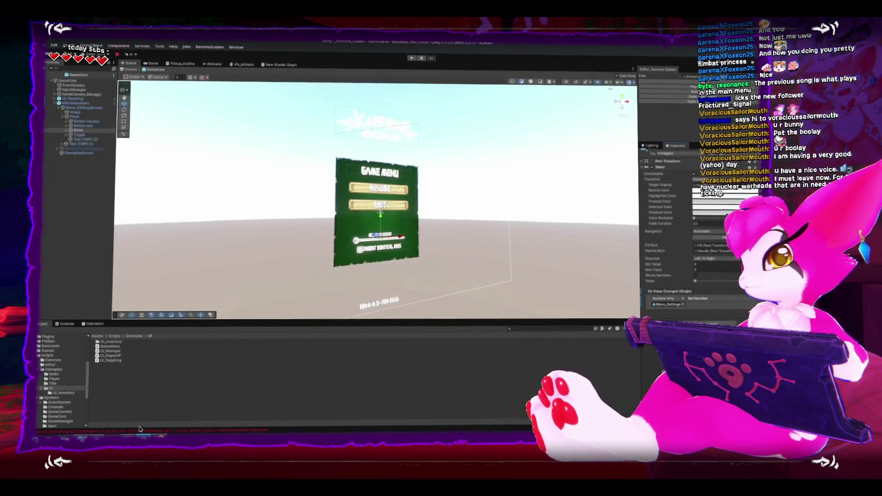
left_click(69, 325)
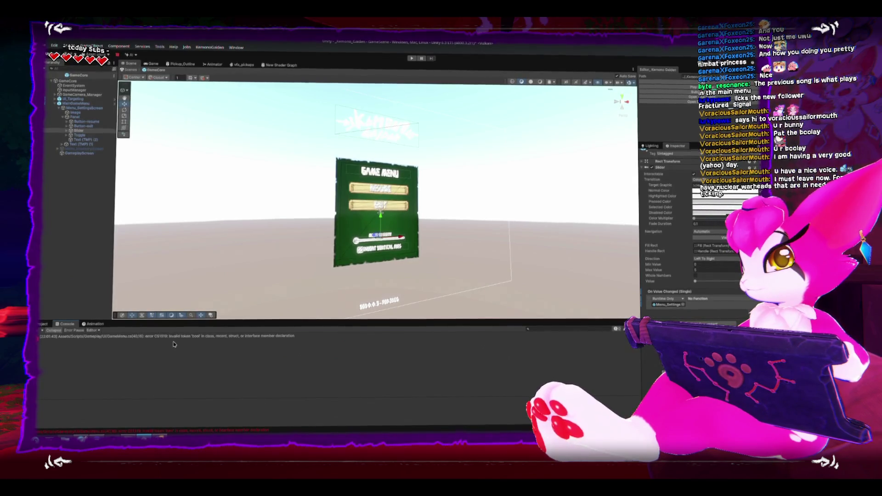
Remove the stray return type from SetInvertedAxis and reopen the GameMenu error from Unity's console
key("alt+Tab")
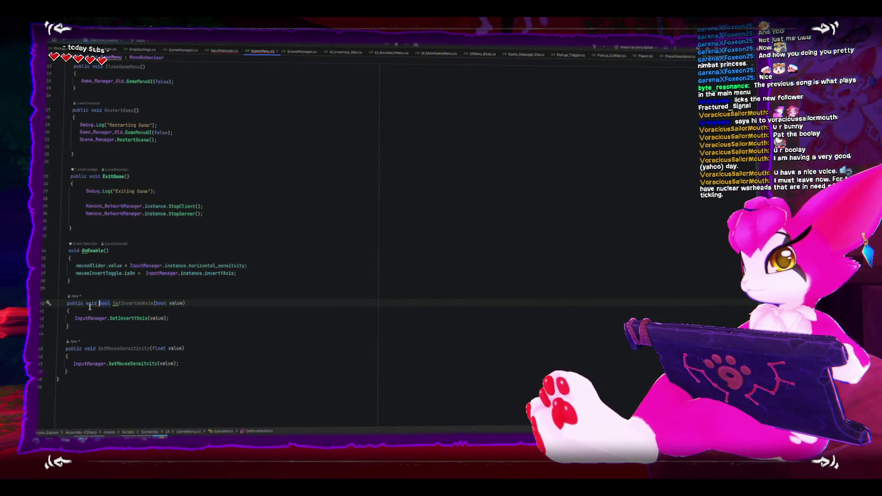
key("BackSpace")
key("BackSpace")
key("BackSpace")
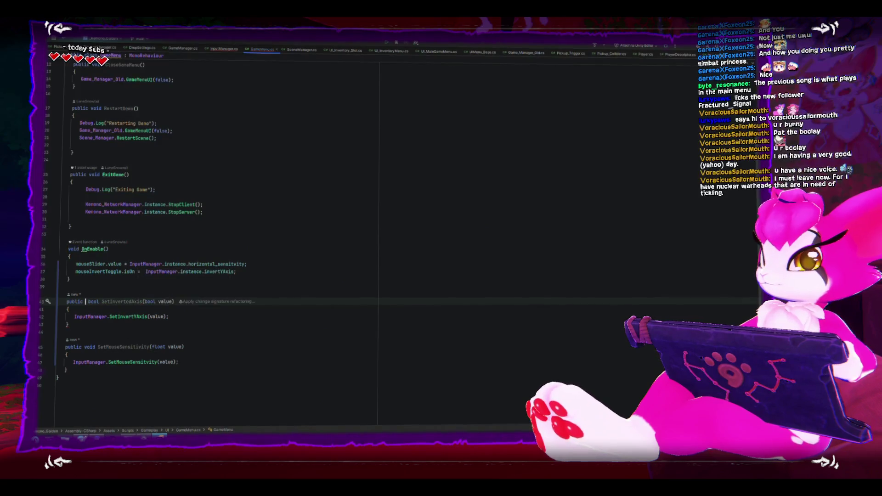
key("alt+Tab")
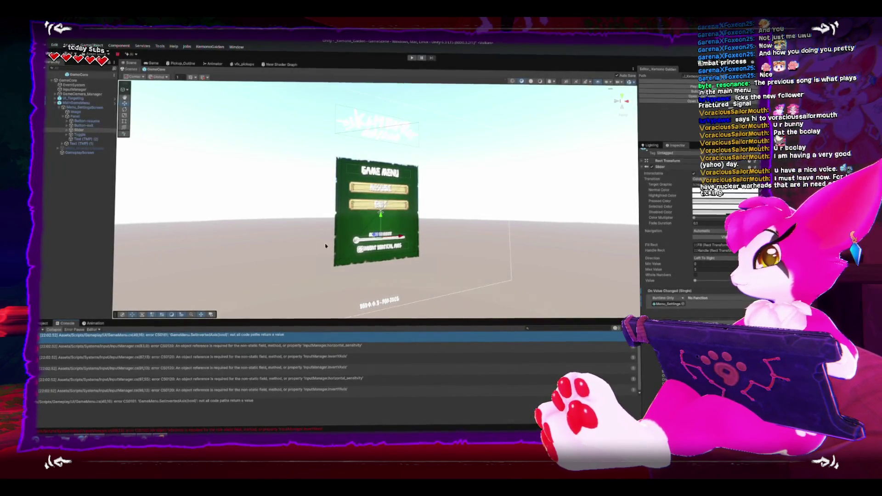
double_click(220, 335)
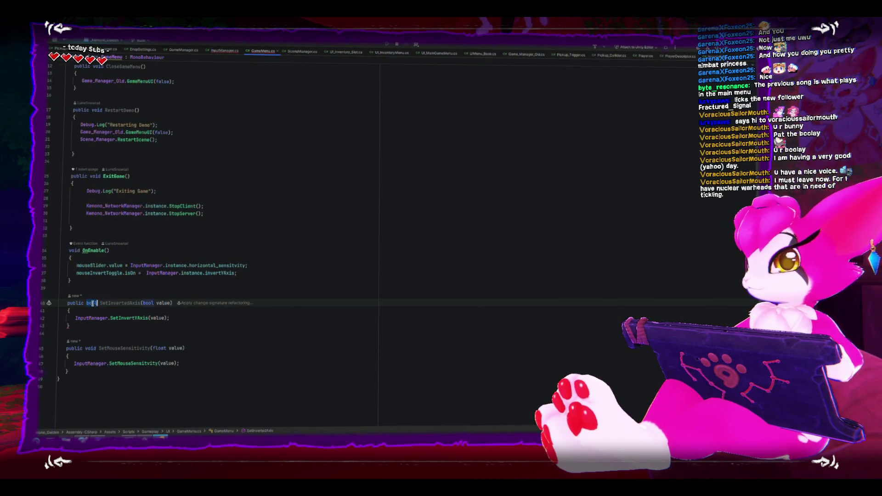
Make SetInvertedAxis return void, then open the first InputManager error from the console
type("void")
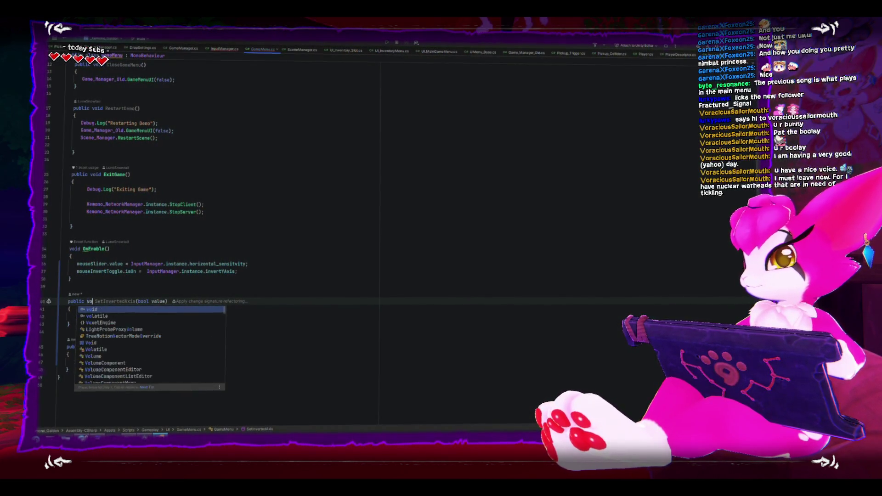
key("alt+Tab")
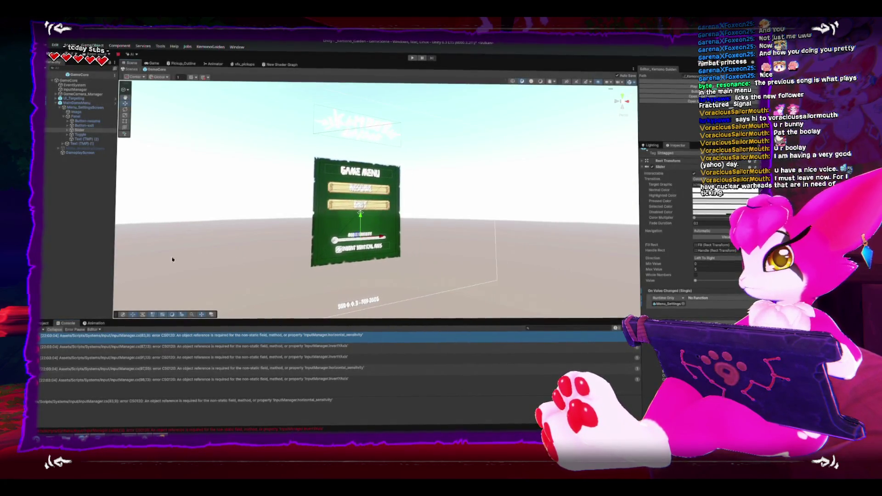
double_click(41, 339)
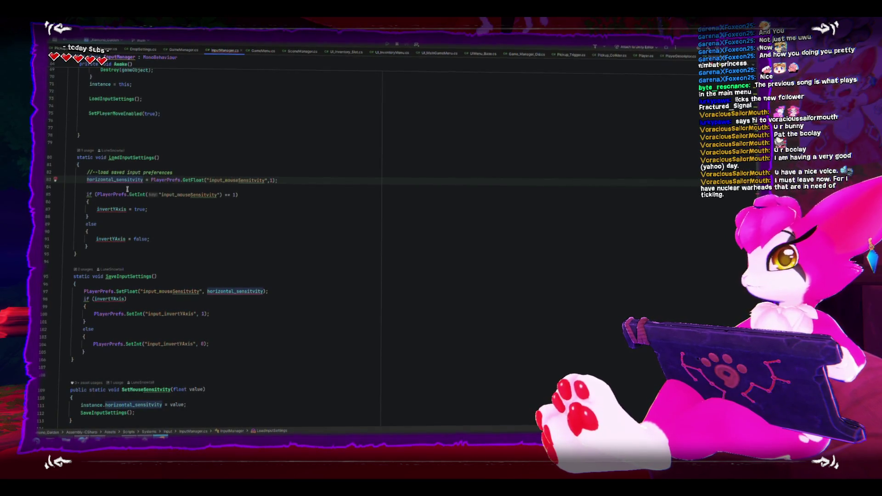
Qualify InputManager's settings fields with instance., including invertYAxis on lines 87 and 91
type("ins")
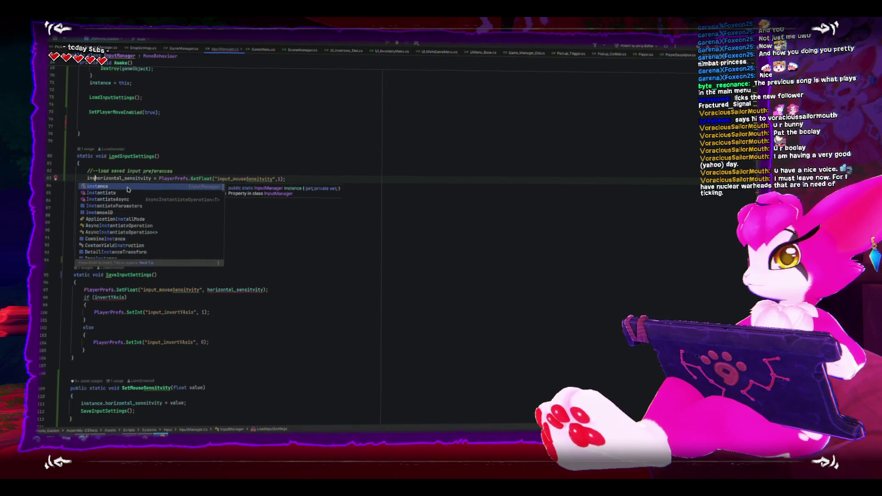
key("Return")
type(".")
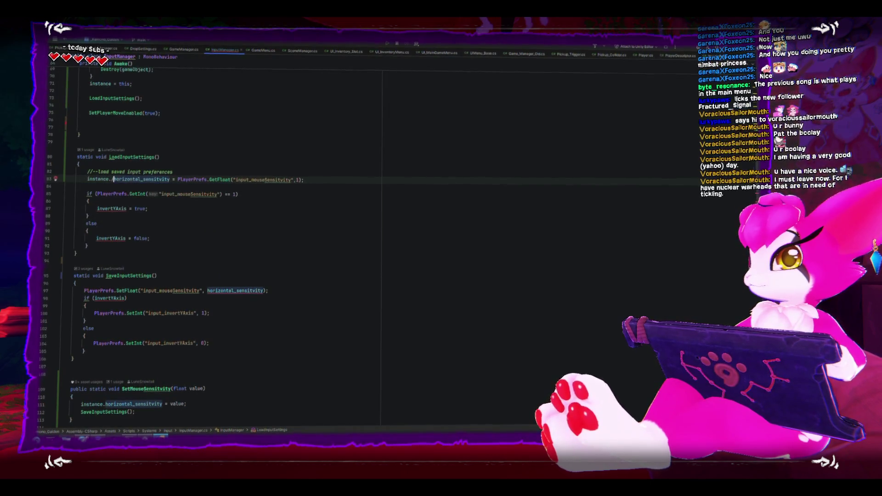
key("Left")
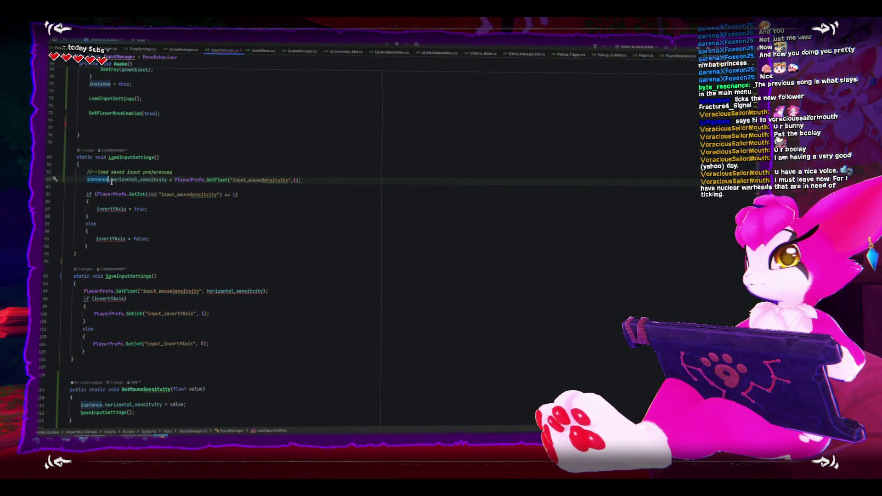
left_click(96, 209)
type("instance.")
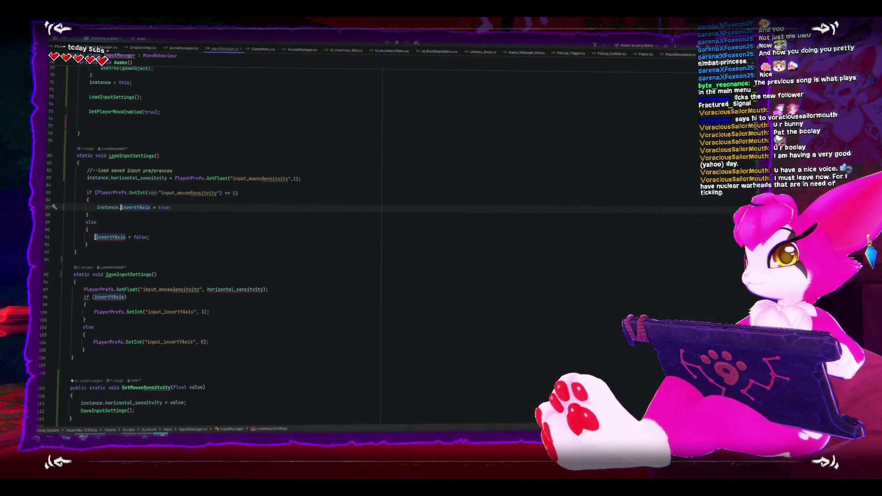
left_click(95, 237)
type("instance.")
Prefix line 98's invertYAxis and the sensitivity argument with instance., then check Unity's console
left_click(95, 298)
type("instance.")
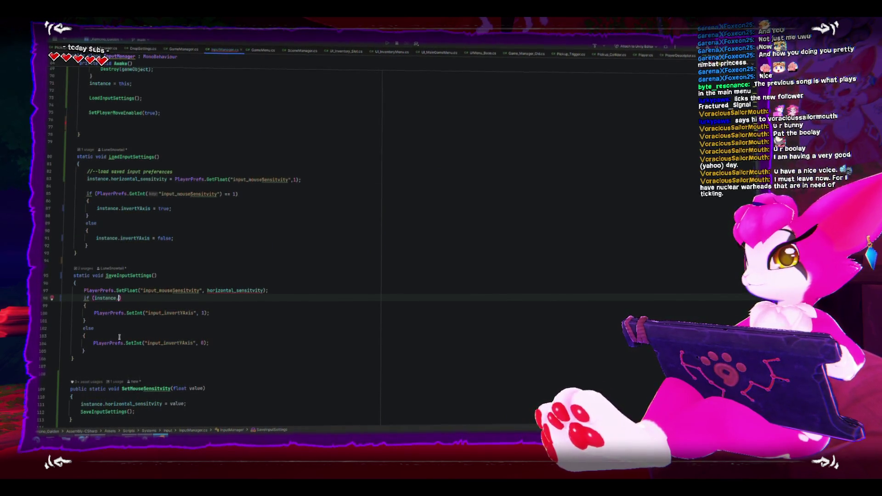
left_click(233, 335)
left_click(208, 291)
type("instance.")
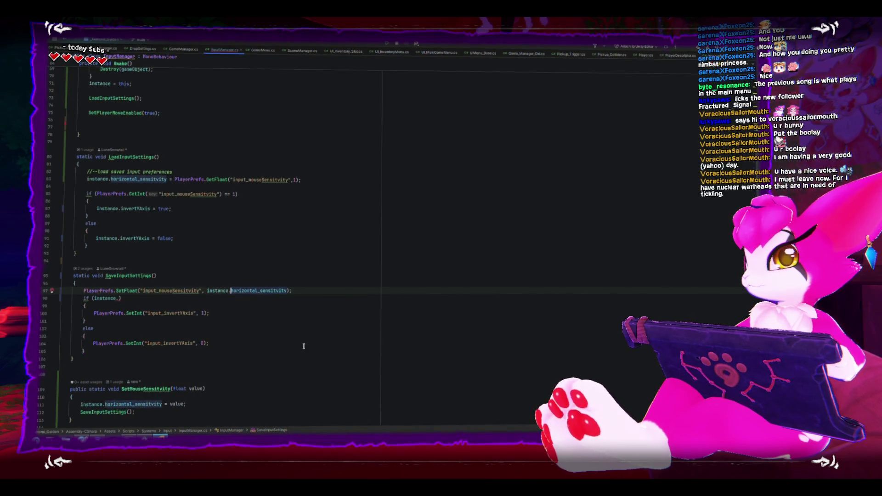
left_click(276, 351)
scroll(158, 376, "down", 3)
scroll(157, 376, "down", 5)
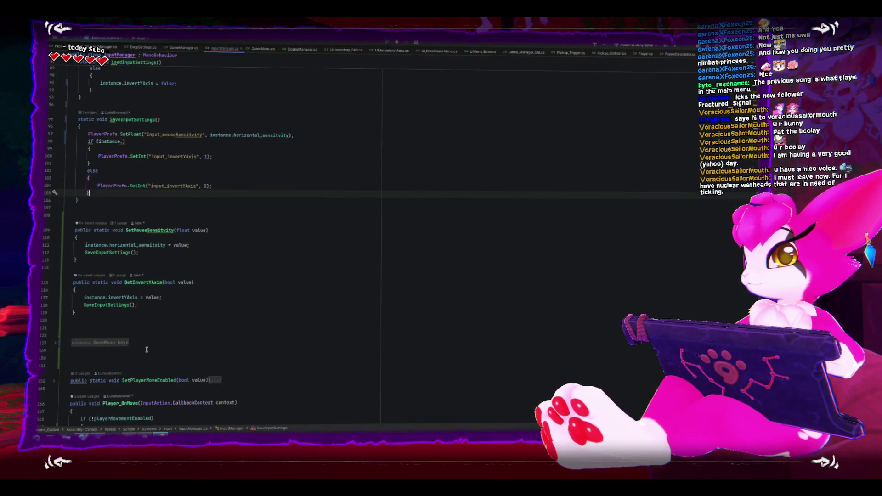
scroll(146, 350, "up", 4)
scroll(146, 350, "up", 10)
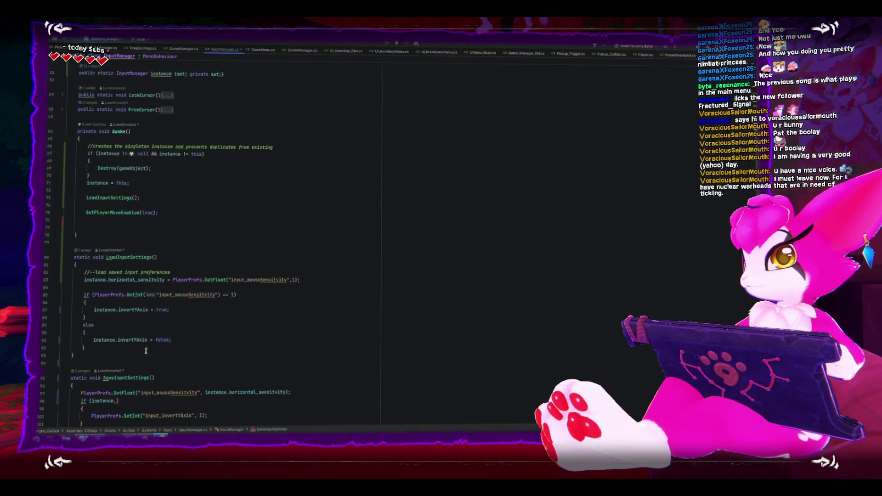
key("alt+Tab")
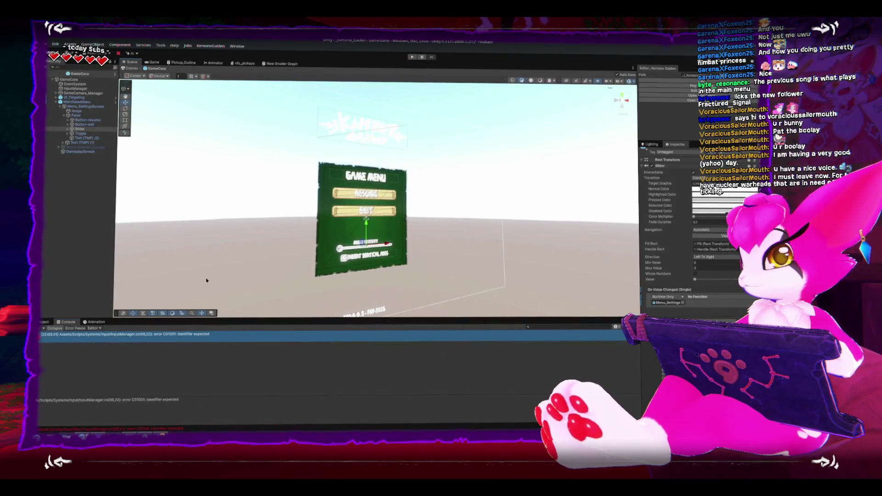
Complete the line 98 if condition to instance.invertYAxis
key("alt+Tab")
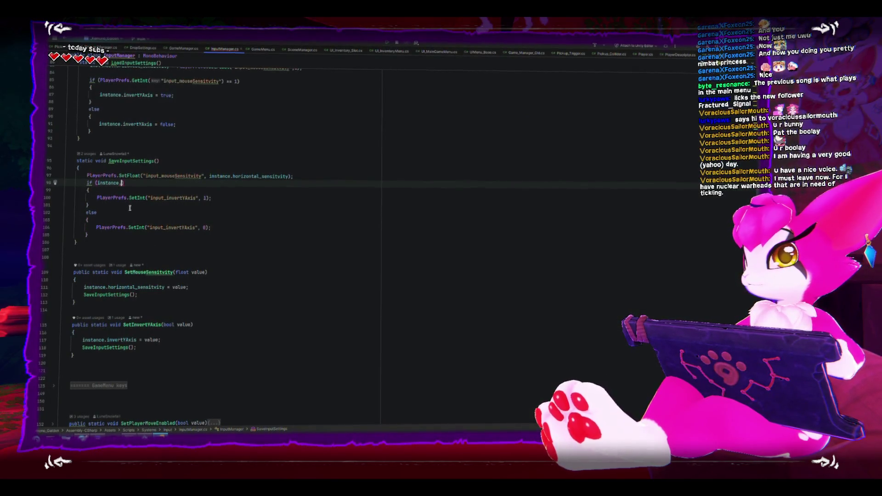
type("invertYAxis")
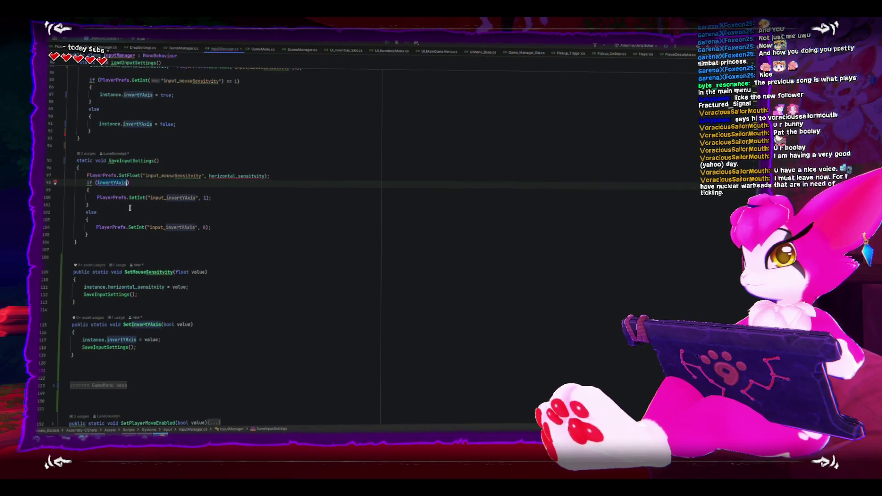
left_click(108, 191)
key("ctrl+z")
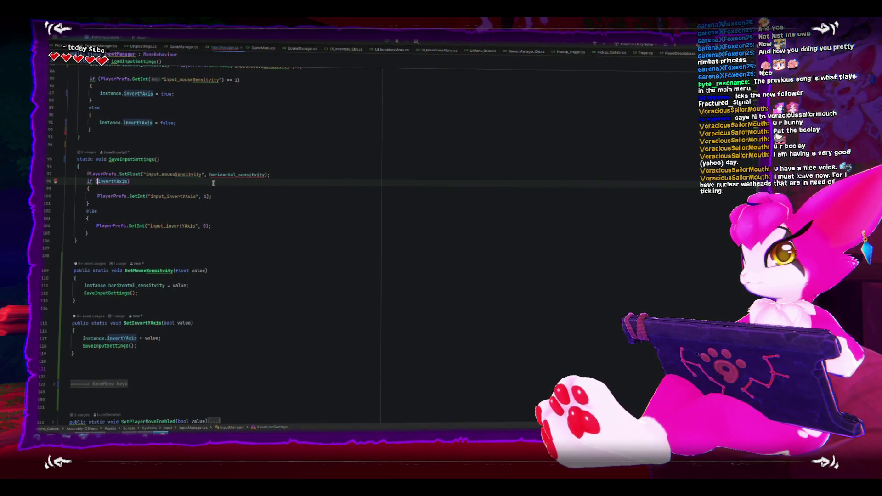
Prefix horizontal_sensitvity on the save line with instance. and recompile in Unity
left_click(207, 175)
type("instance.")
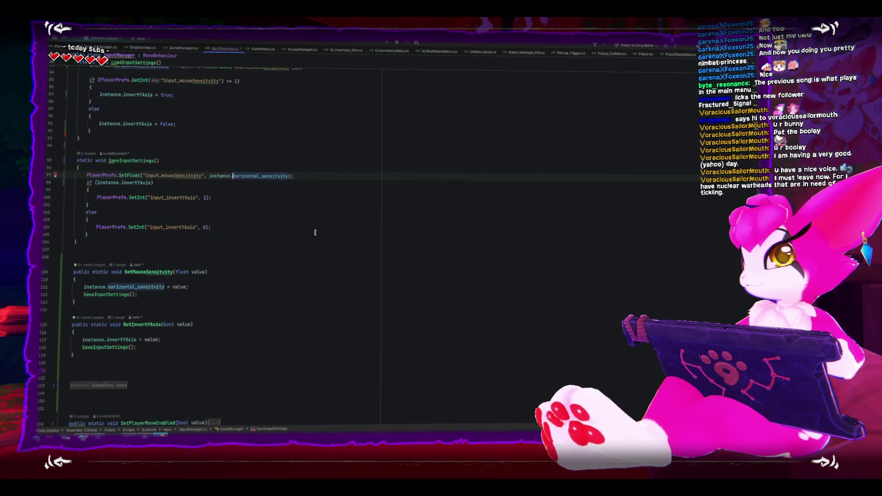
left_click(326, 238)
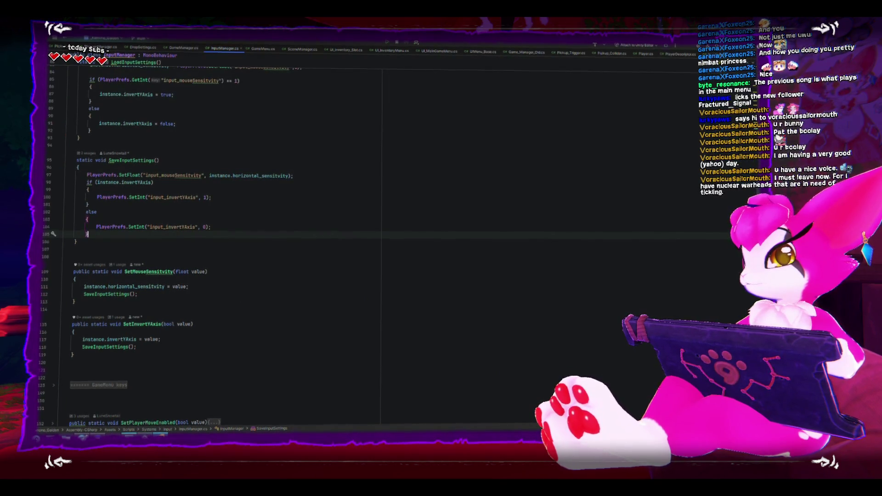
key("alt+Tab")
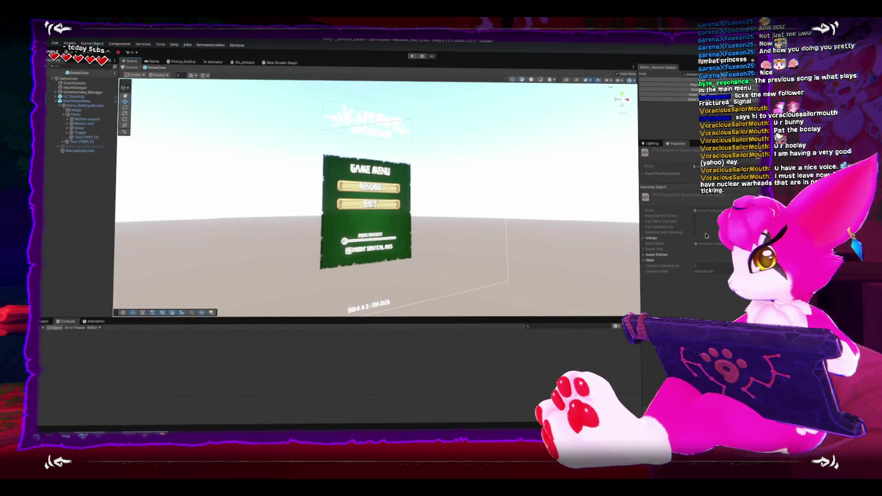
Give the Toggle's On Value Changed event Menu_Settings as its target object
left_click(82, 134)
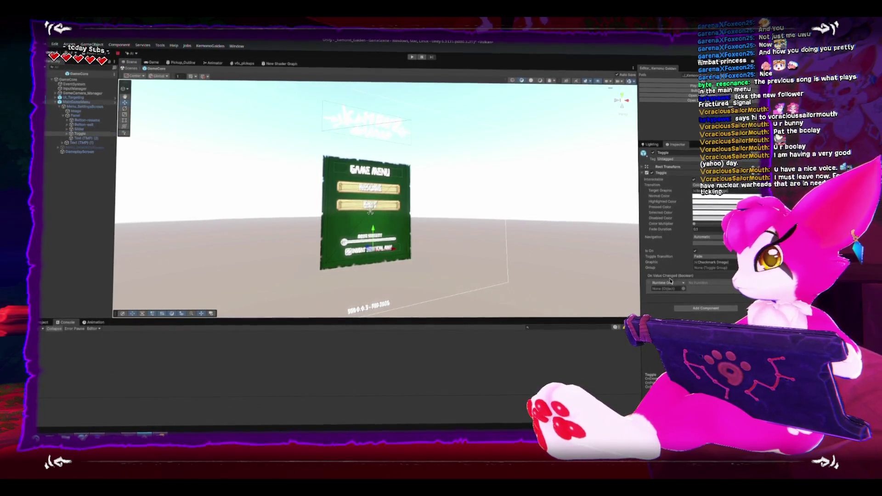
mouse_move(80, 133)
left_mouse_down()
mouse_move(81, 103)
mouse_move(675, 288)
left_mouse_up()
left_click(703, 282)
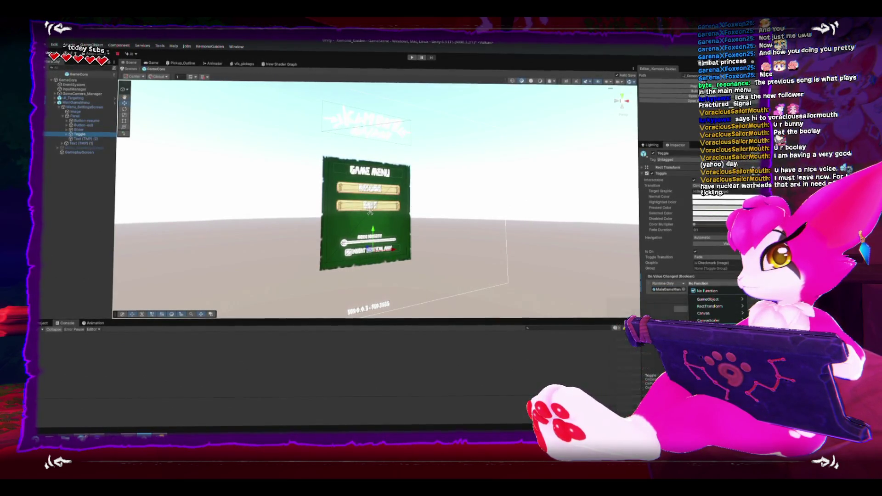
mouse_move(711, 340)
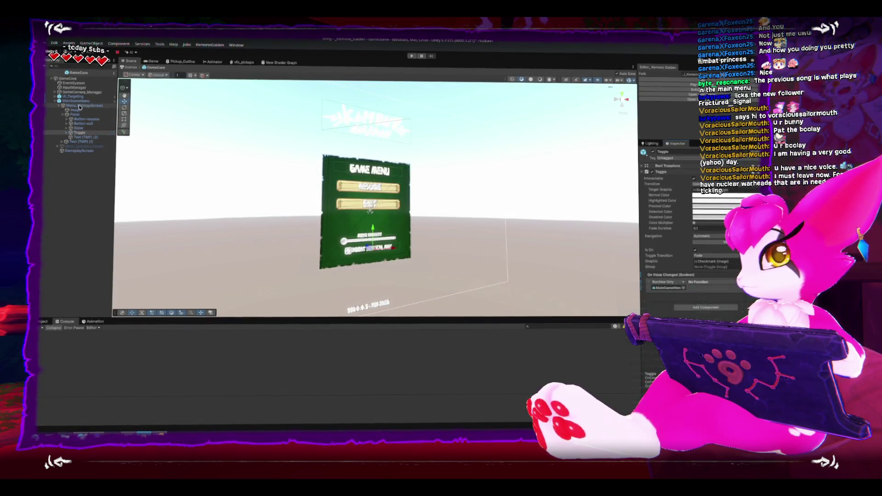
left_click_drag(673, 288, 673, 288)
left_click(698, 284)
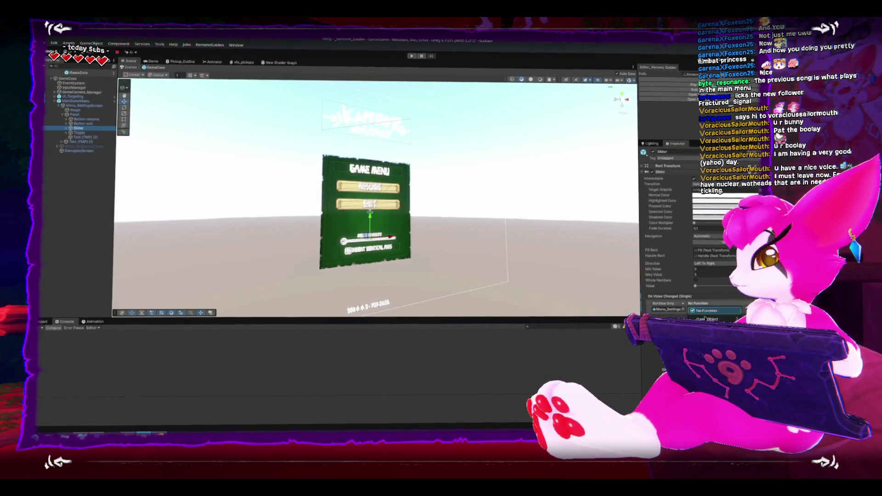
Set the slider event's function to GameMenu.SetMouseSensitivity and frame MainGameMenu
left_click(714, 303)
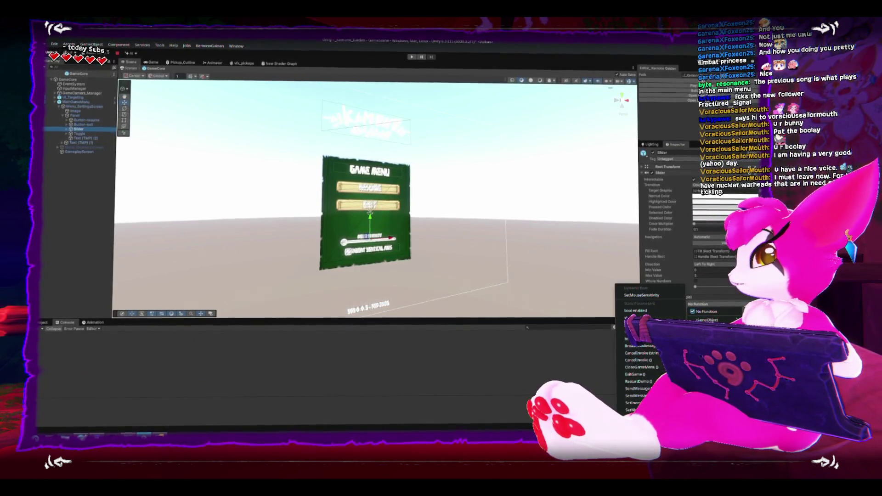
left_click(661, 297)
left_click(78, 101)
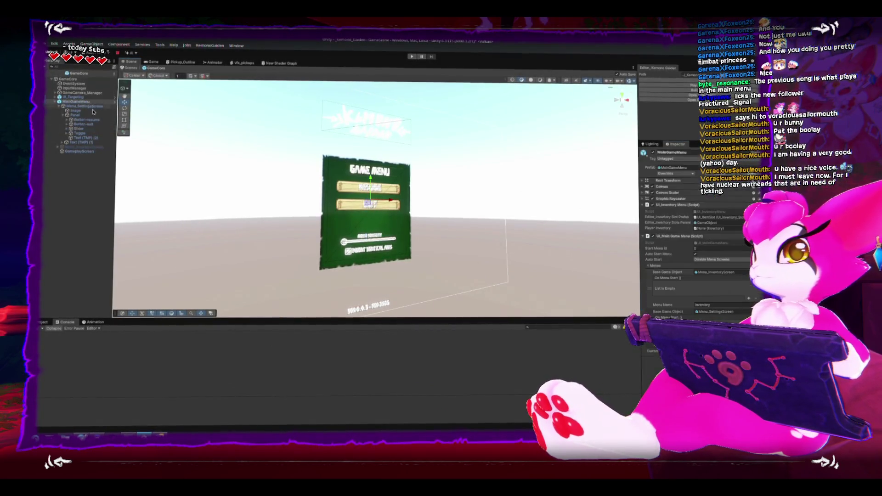
double_click(79, 100)
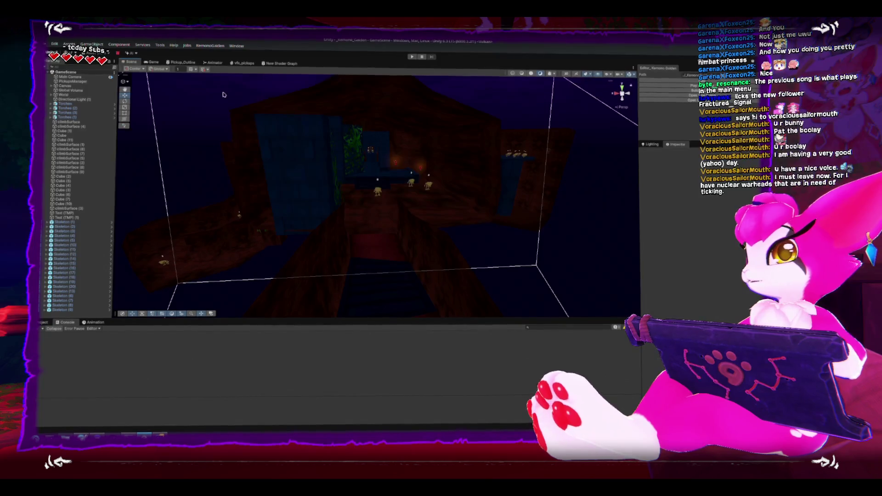
Enter Play mode, jump and look around the dungeon, then open the Game Menu
key("ctrl+p")
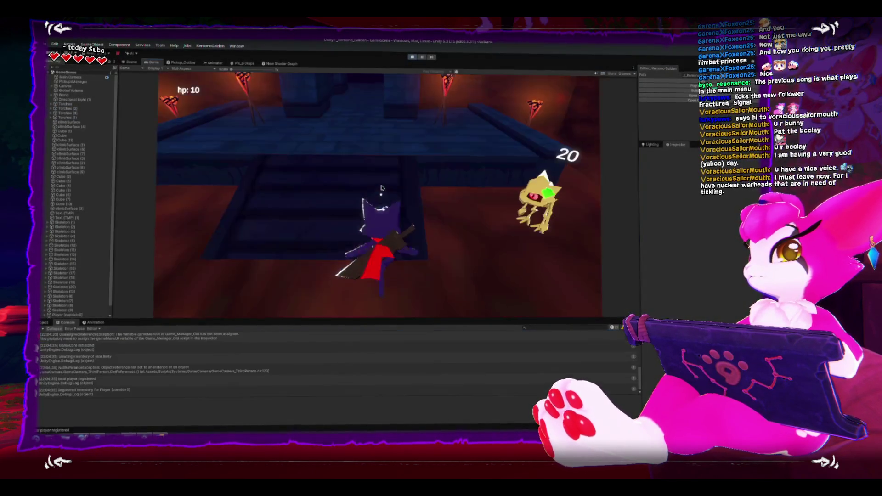
key("space")
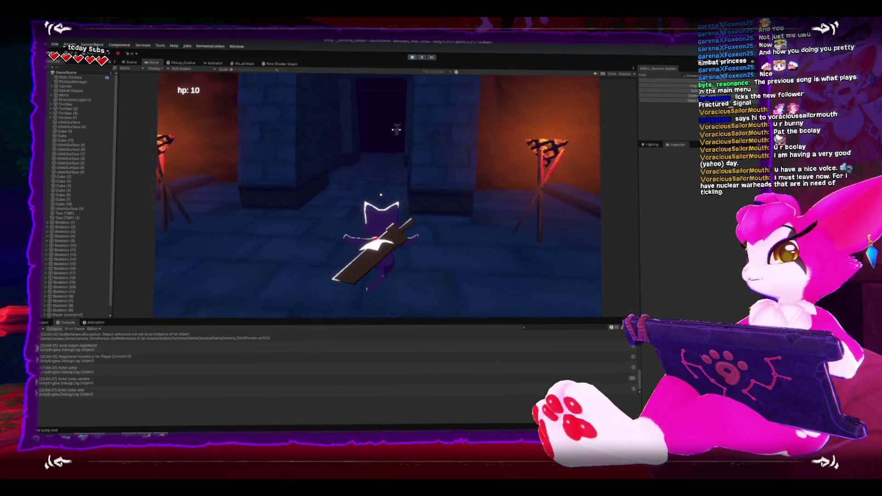
key("s")
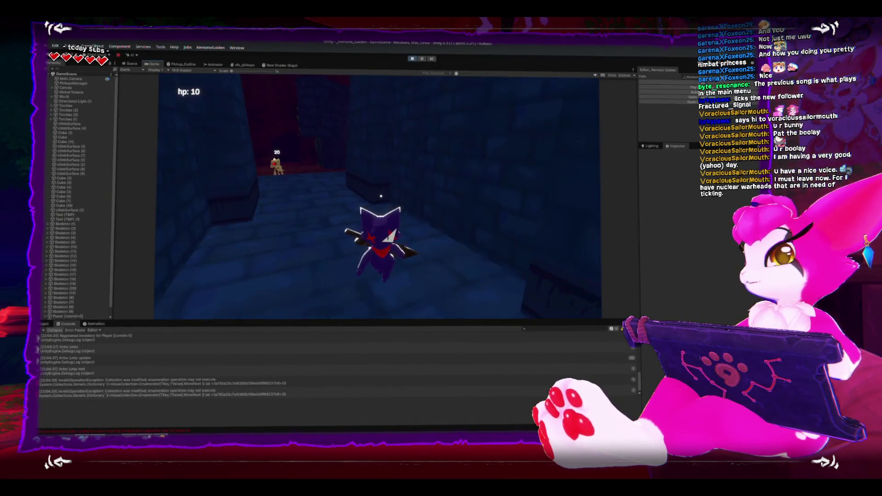
key("Escape")
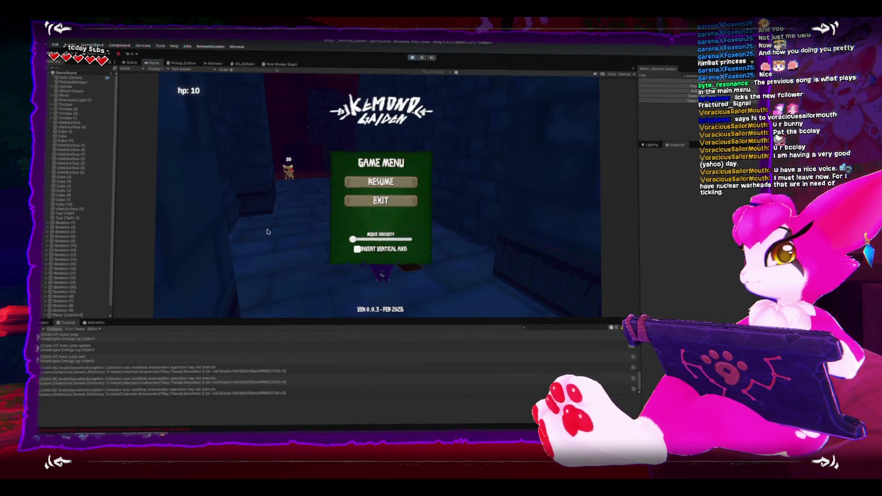
Raise the Mouse Sensitivity slider, lower it slightly, and resume play to test it
key("Escape")
key("Escape")
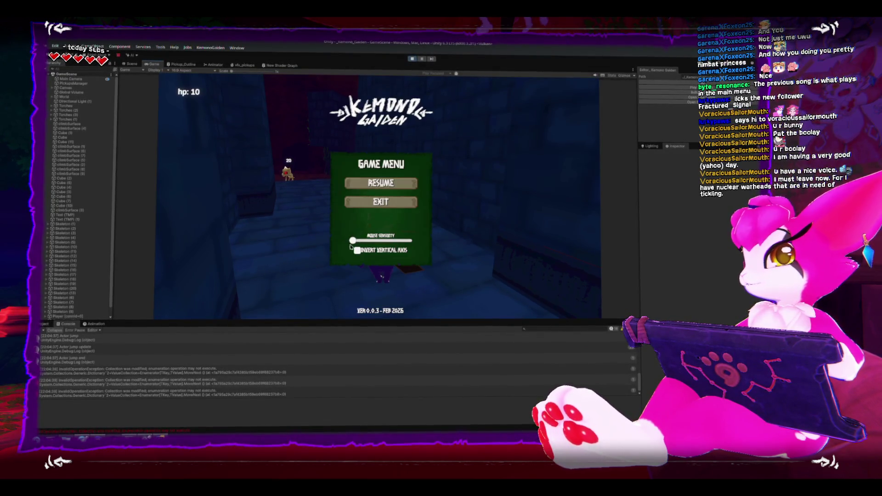
left_click_drag(351, 242, 373, 241)
key("Escape")
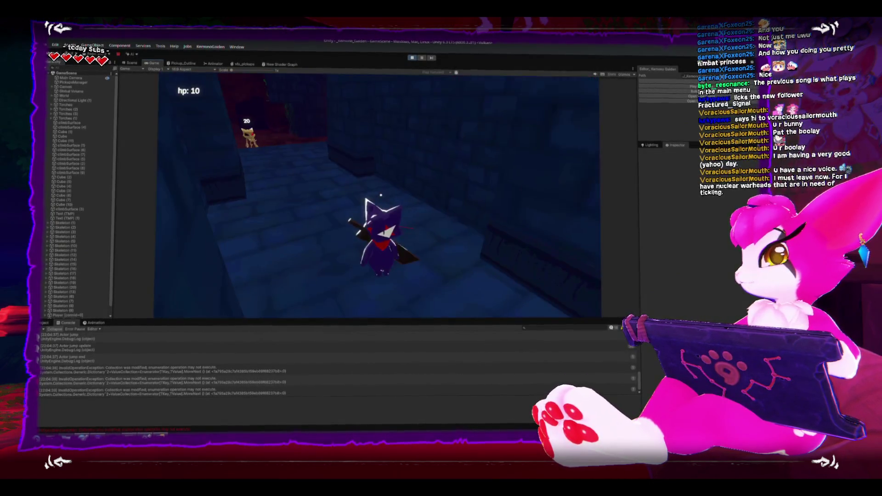
key("Escape")
mouse_move(408, 240)
left_mouse_down()
mouse_move(358, 241)
mouse_move(368, 240)
left_mouse_up()
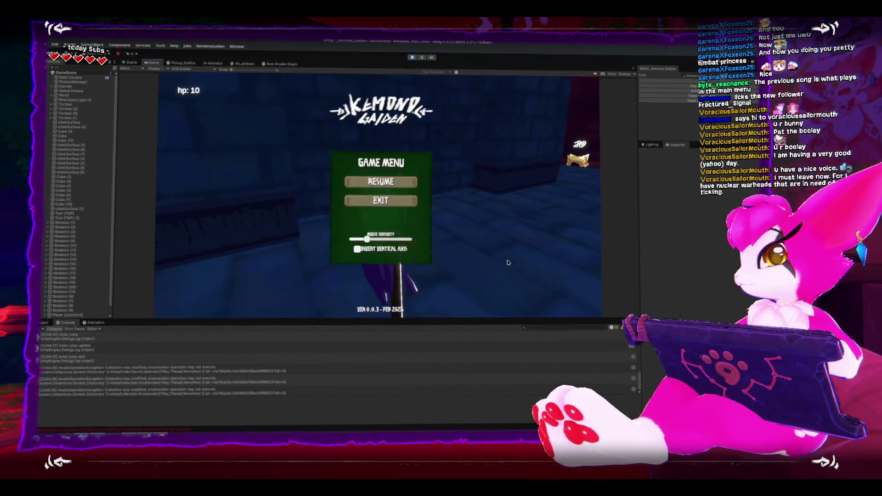
key("Escape")
Walk down the corridor, swing the sword, and reopen the pause menu
key("Escape")
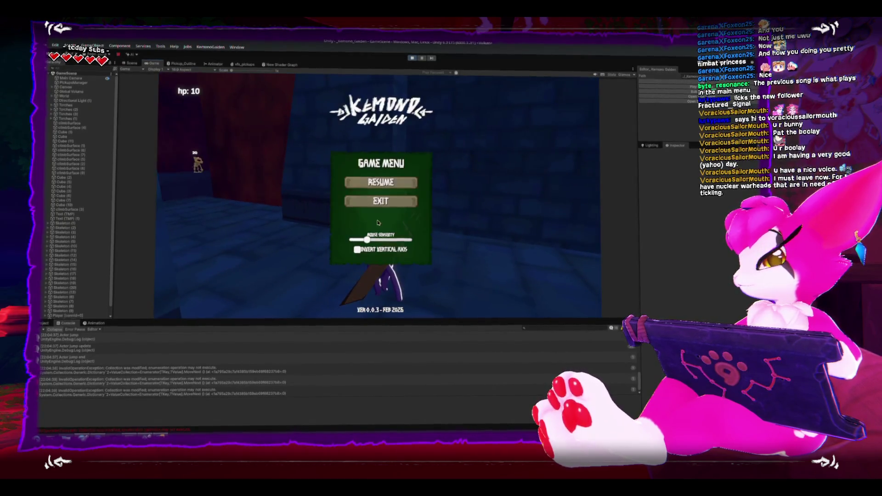
key("Escape")
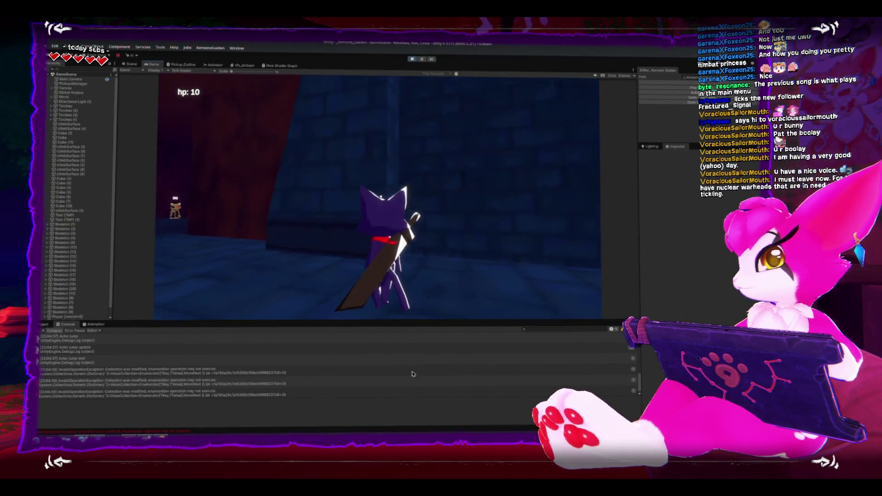
key("Escape")
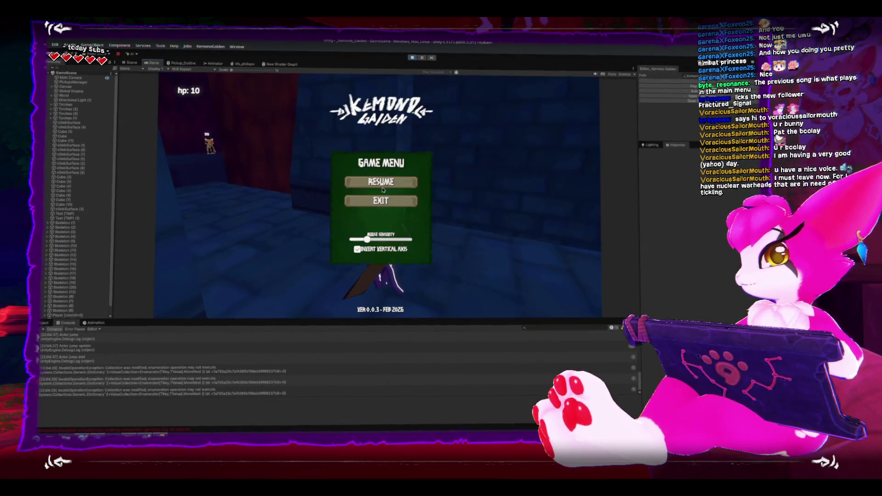
key("Escape")
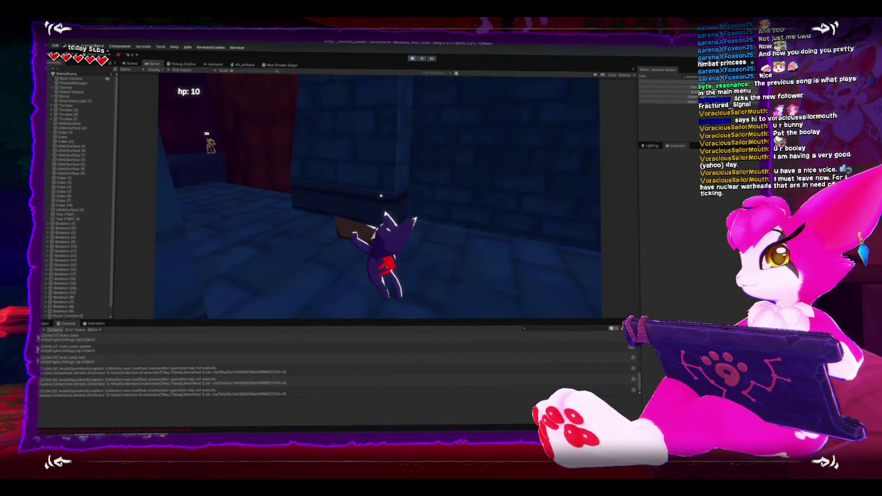
key("w")
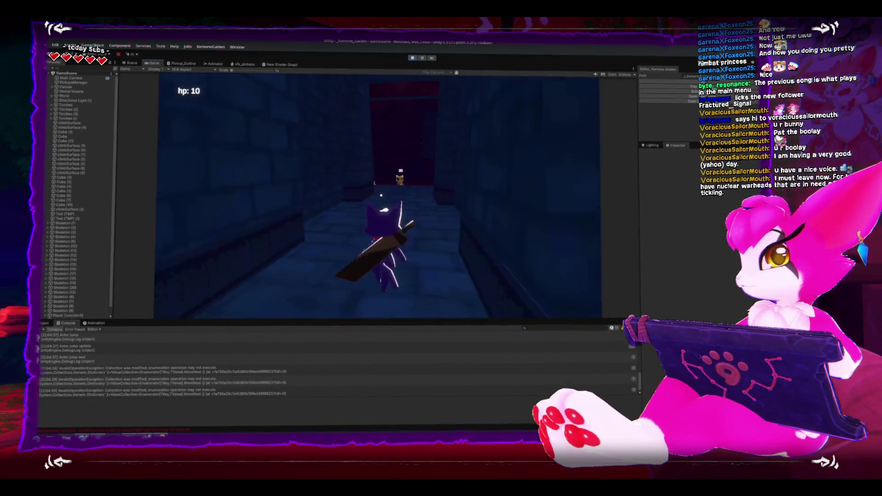
key("Escape")
key("Escape")
left_click(383, 192)
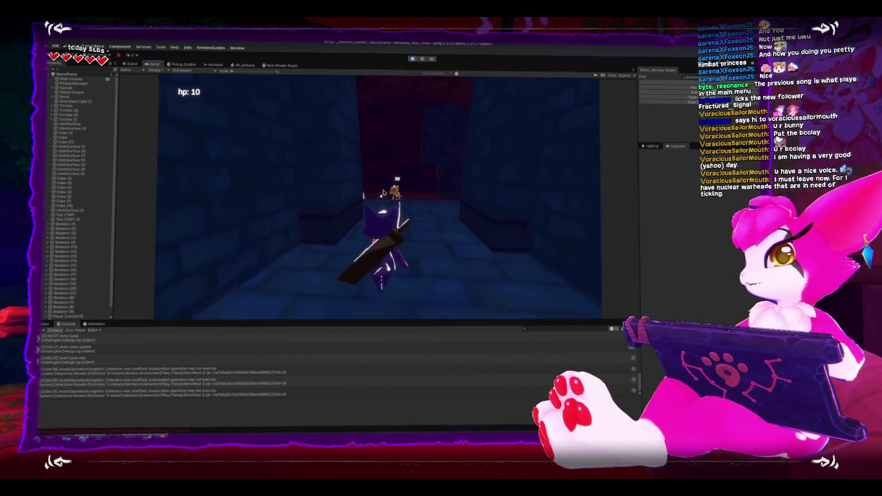
key("Escape")
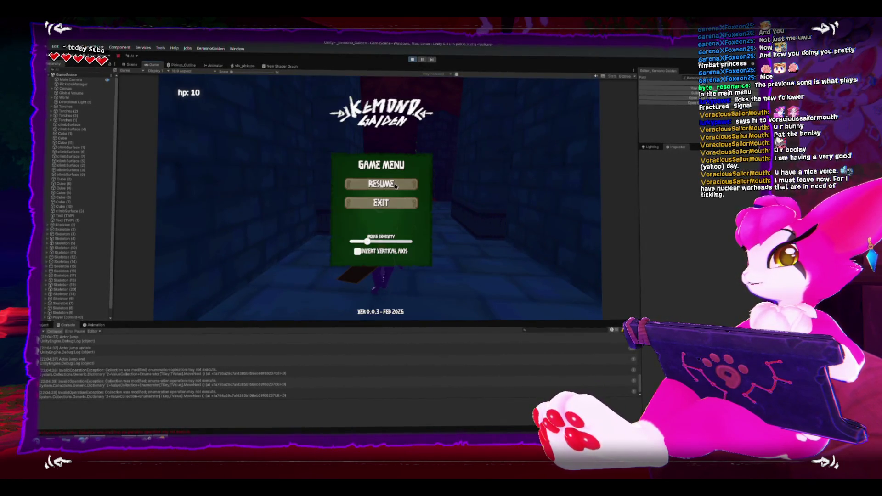
key("Escape")
Check the inventory, then walk toward the skeletons and jump onto the raised ledge
key("i")
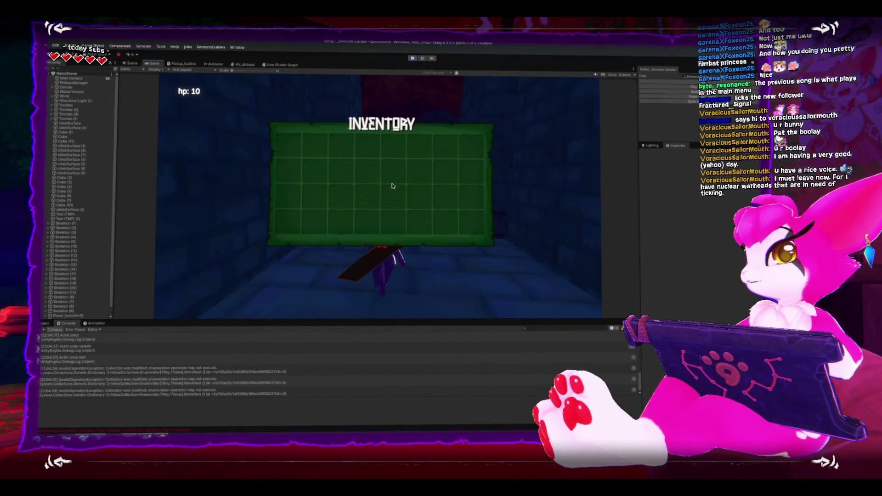
key("i")
key("i")
key("i")
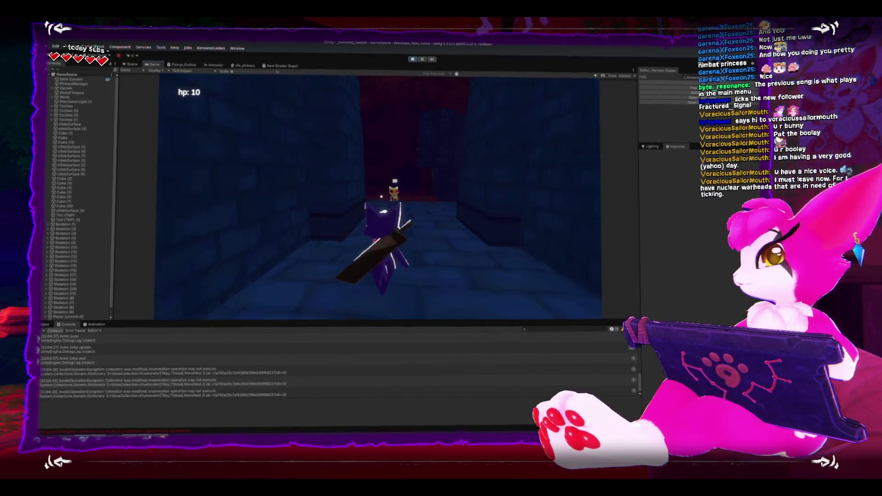
left_click(383, 192)
left_click(383, 192)
key("i")
key("i")
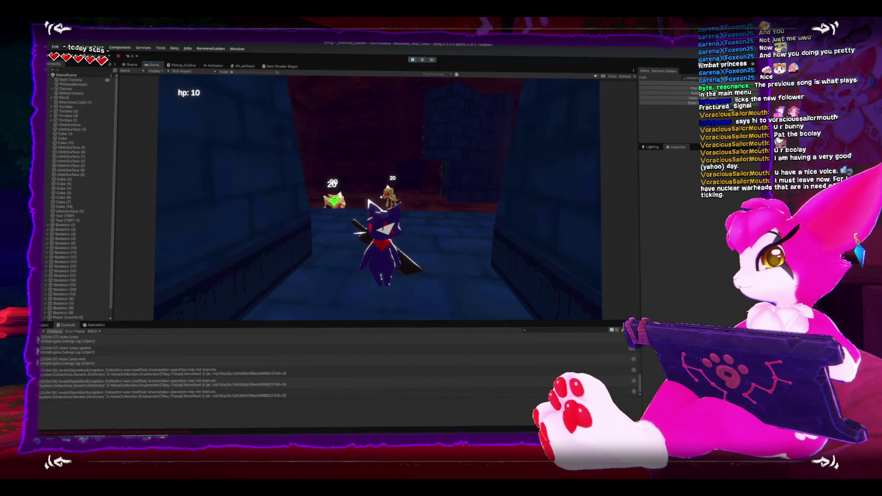
key("w")
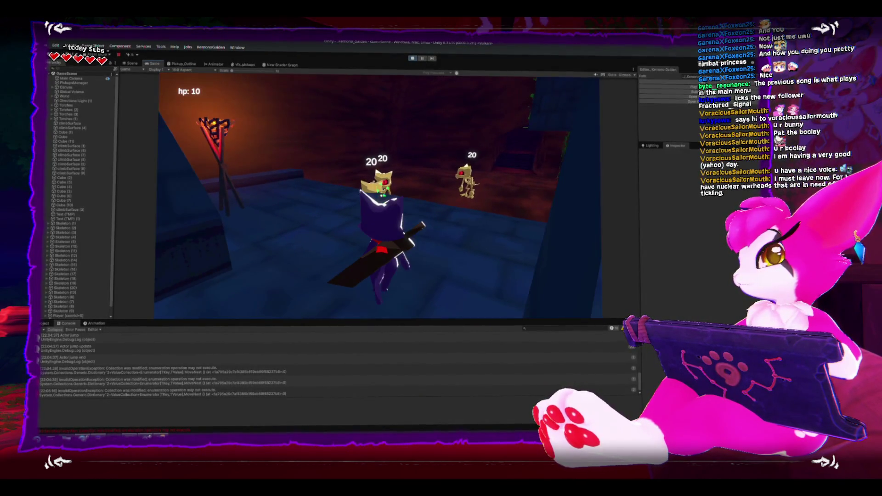
key("i")
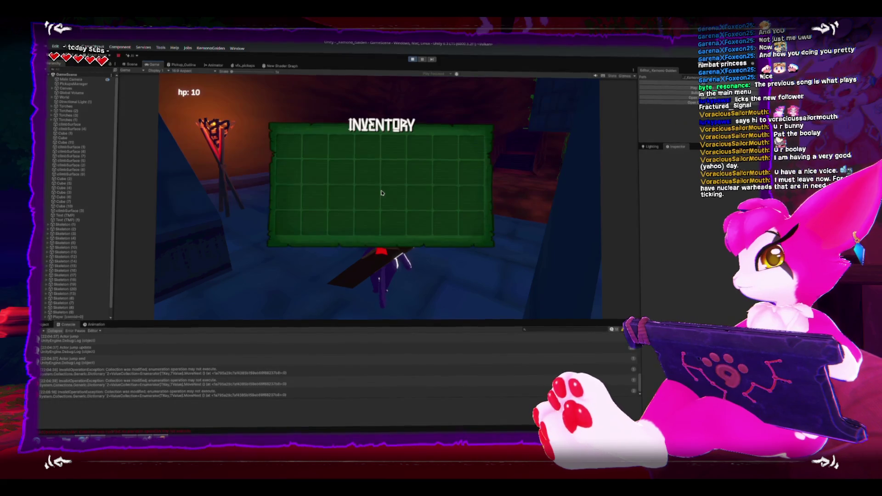
key("i")
key("w")
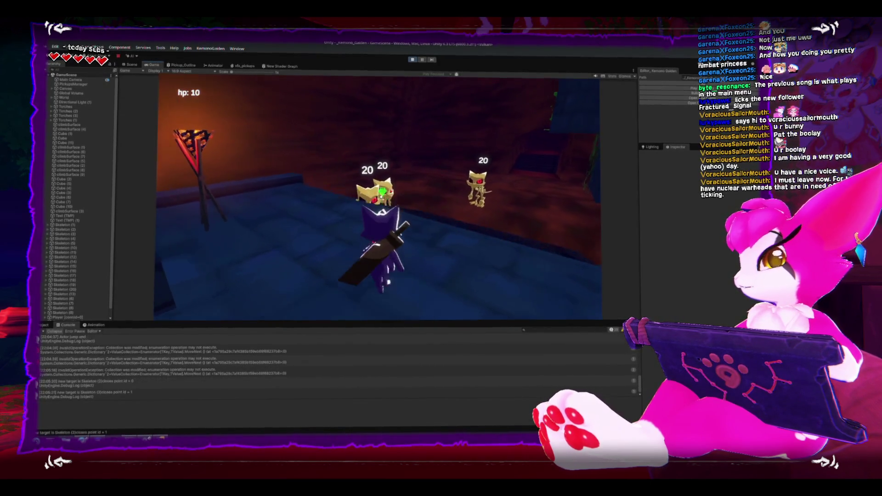
key("space")
key("w")
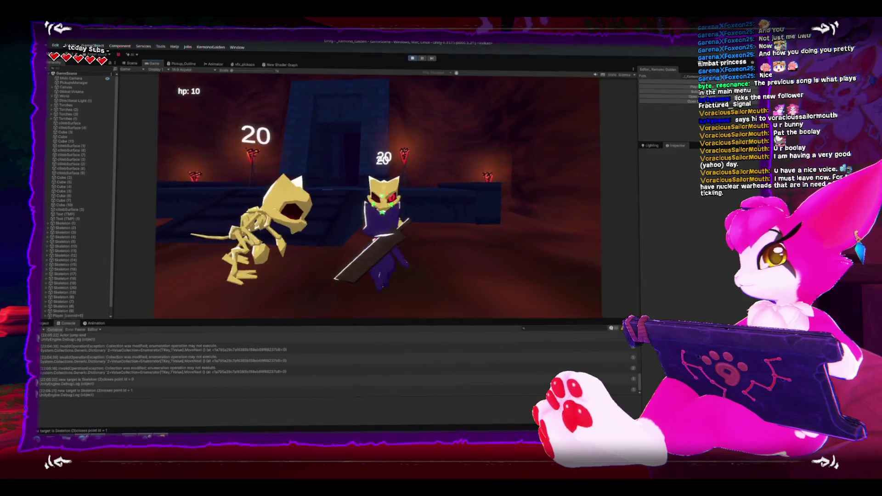
Attack the skeletons with sword slashes and walk over their dropped bones
left_click(377, 197)
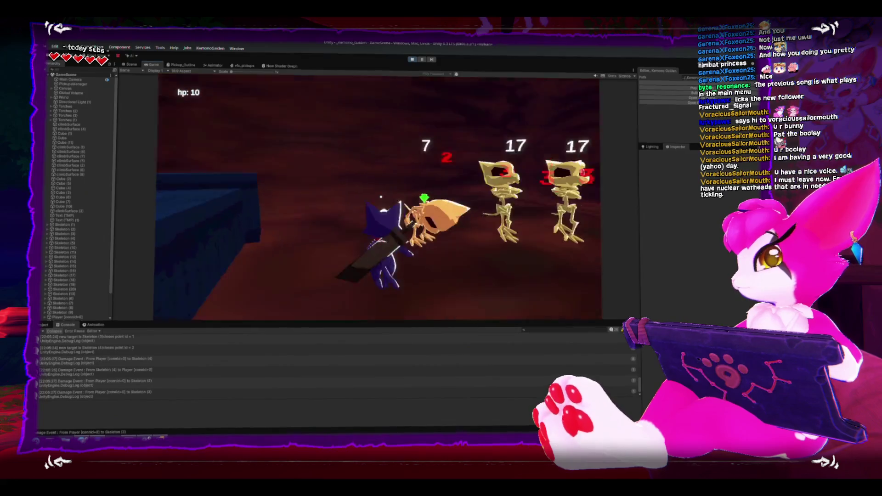
left_click(381, 197)
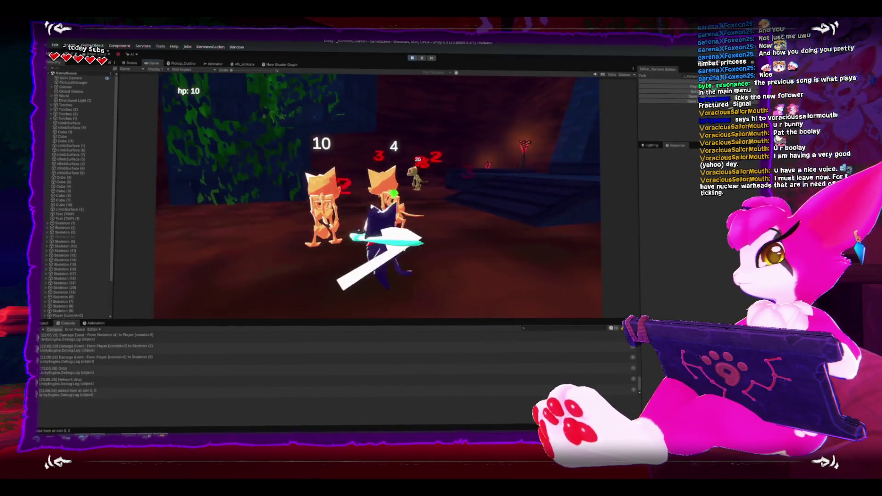
left_click(380, 196)
key("w")
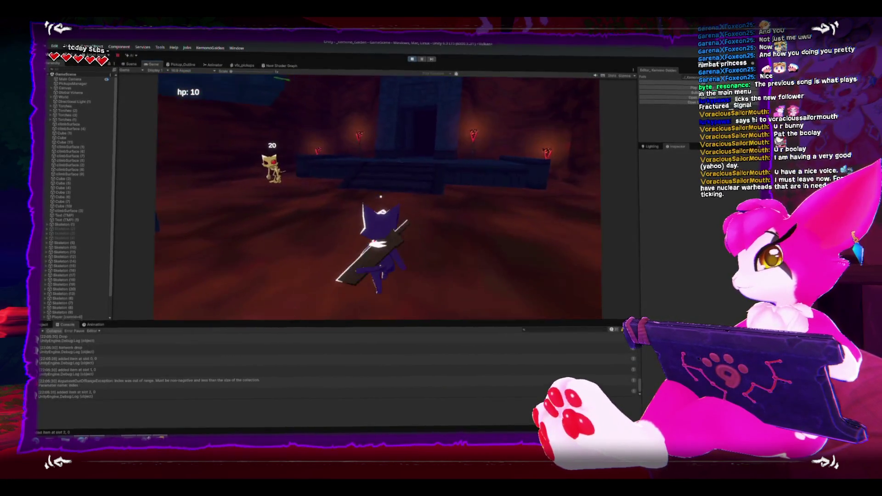
key("s")
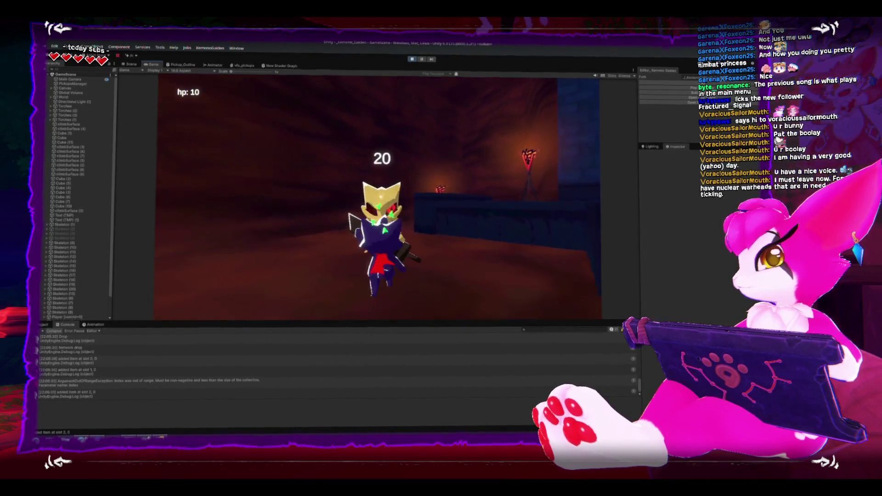
left_click(380, 197)
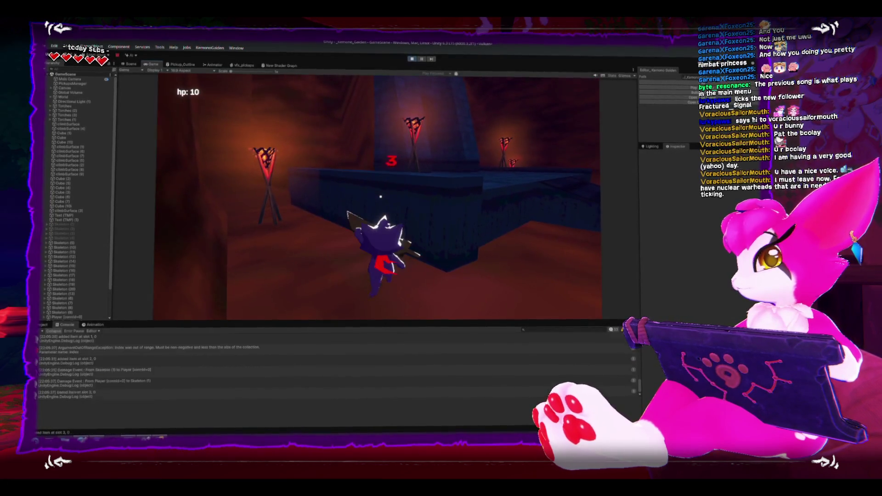
Toggle the Inventory panel repeatedly to confirm it holds four bones while heading to the doorway
key("i")
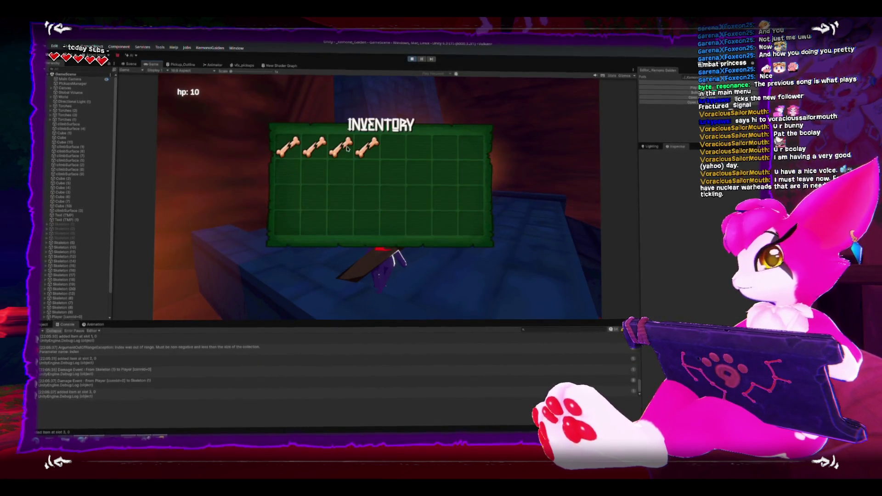
key("i")
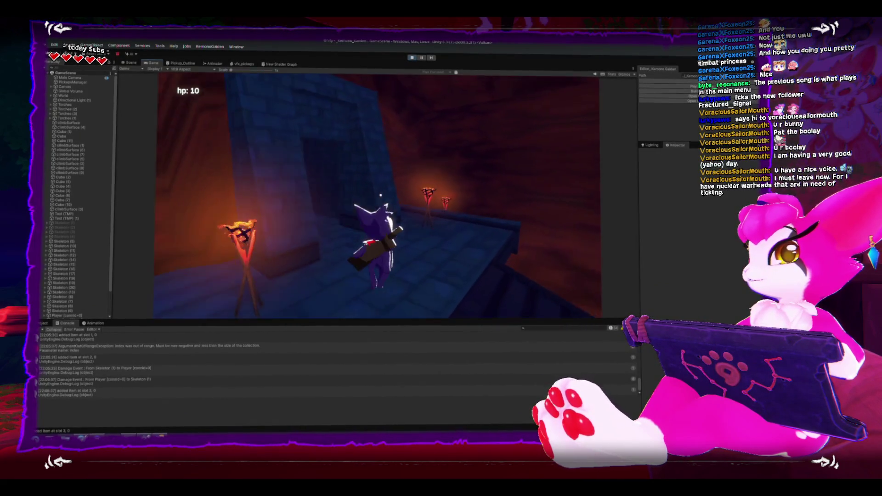
key("i")
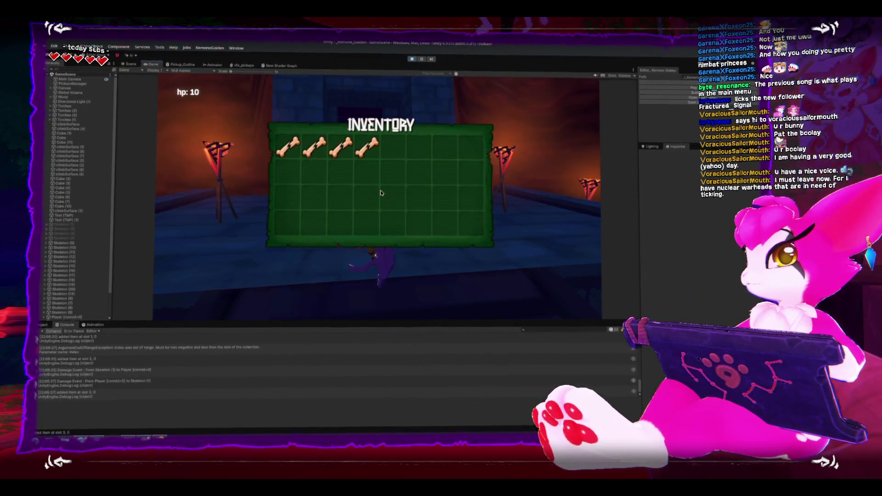
key("i")
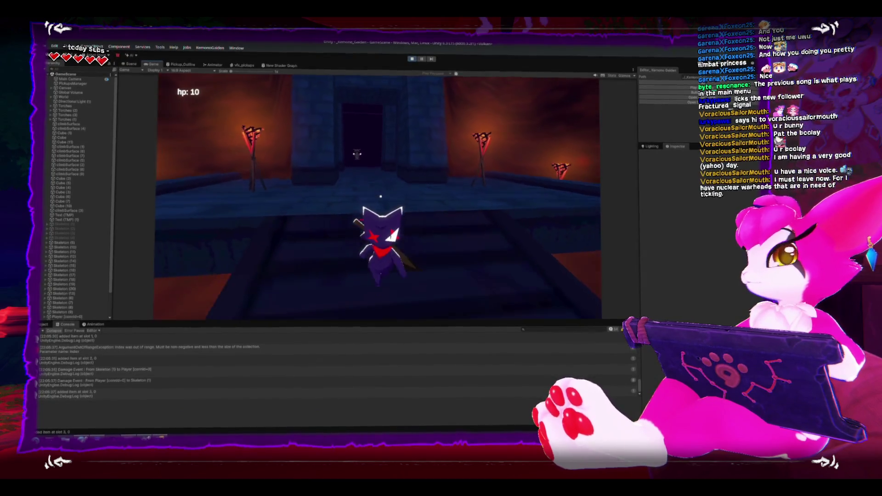
key("i")
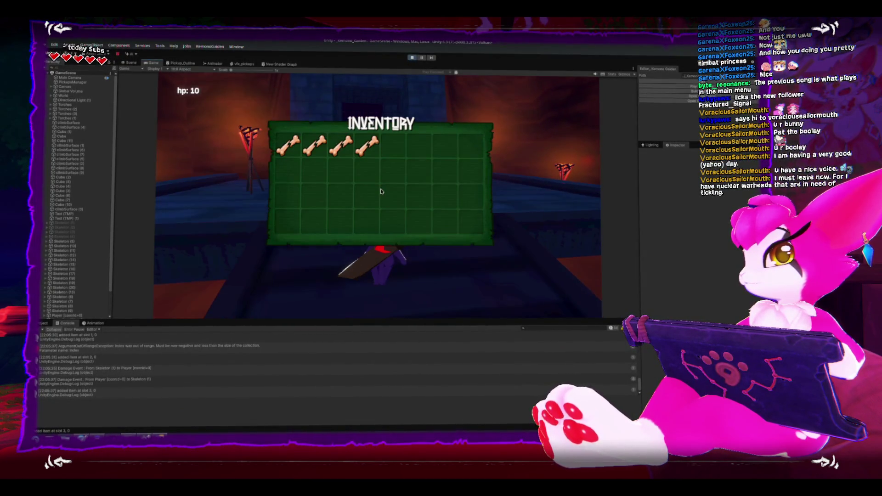
key("i")
key("i")
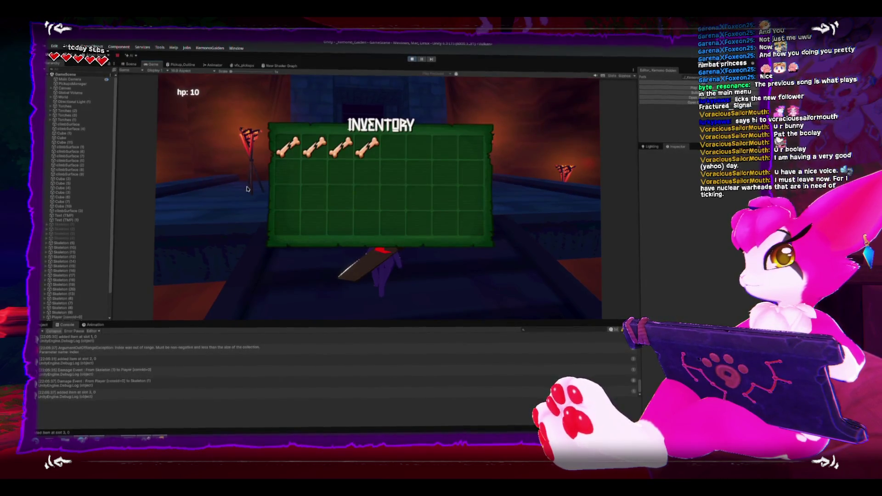
key("i")
key("i")
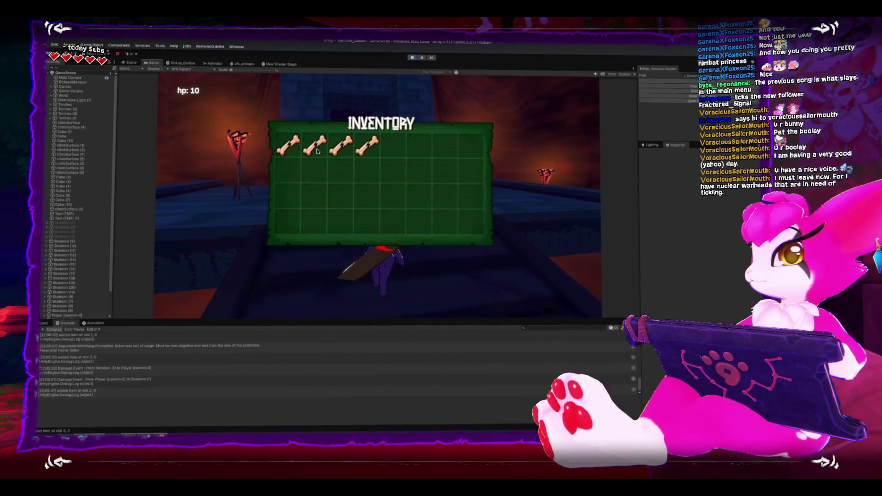
key("i")
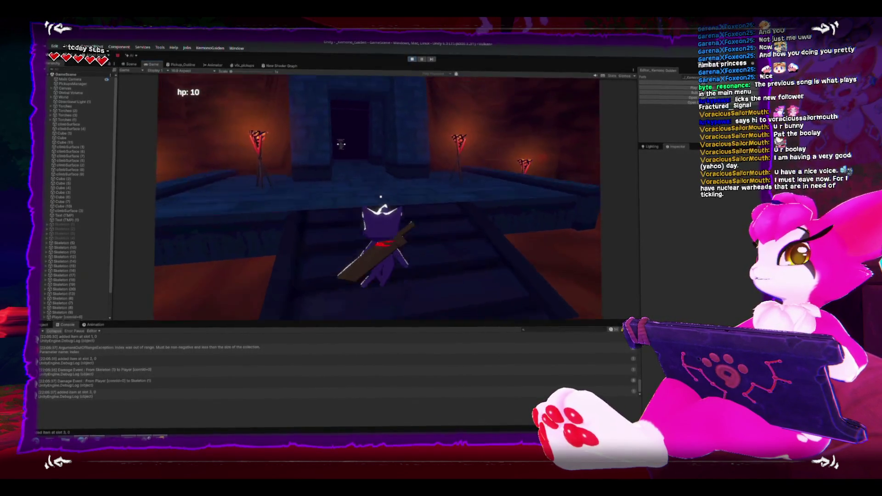
key("i")
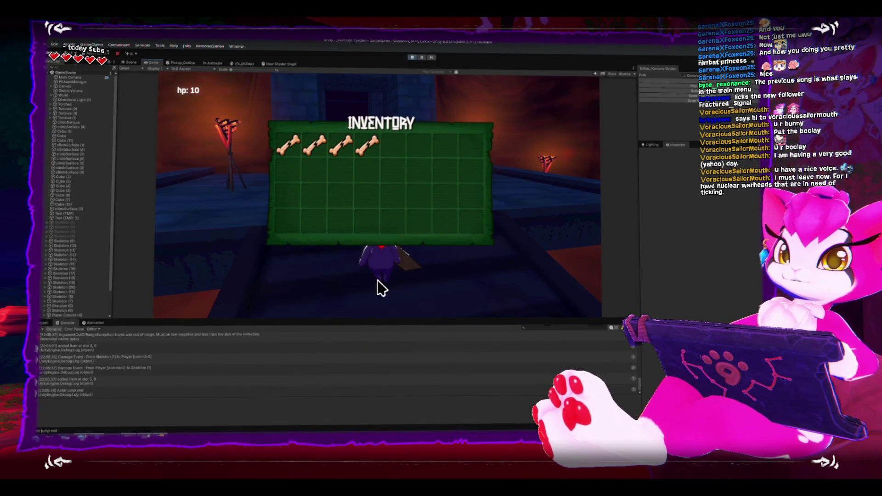
key("Tab")
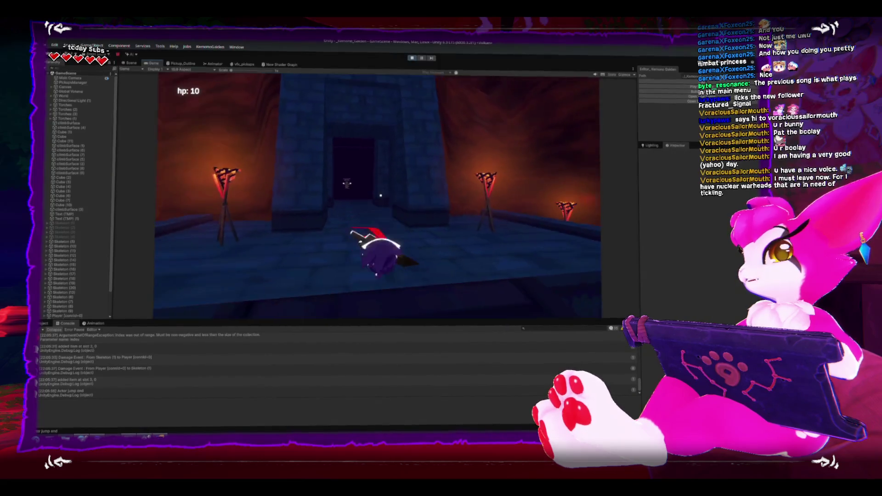
key("Tab")
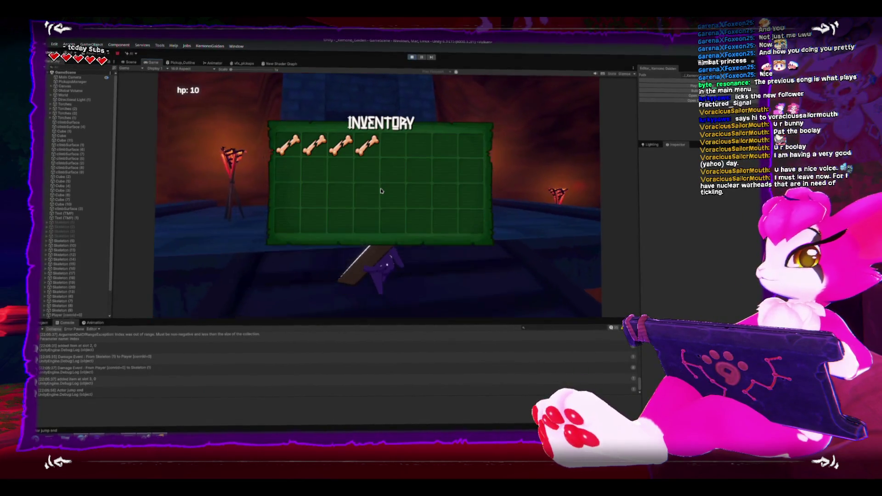
key("Tab")
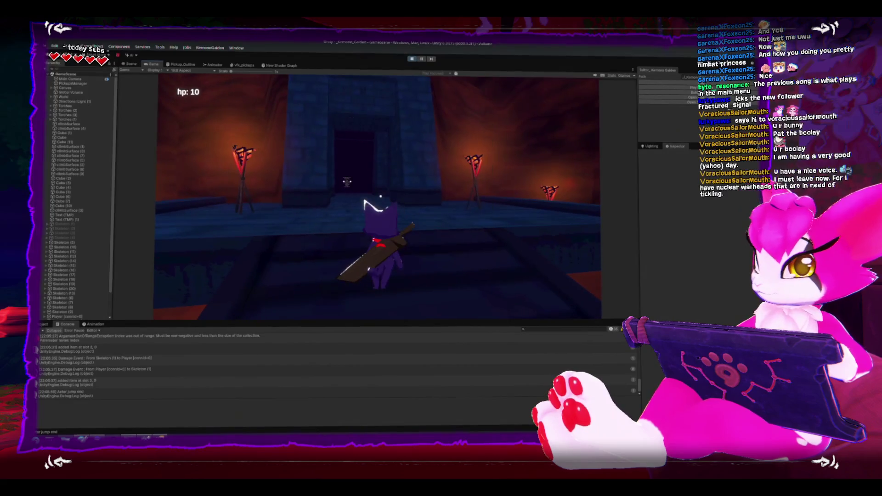
key("Tab")
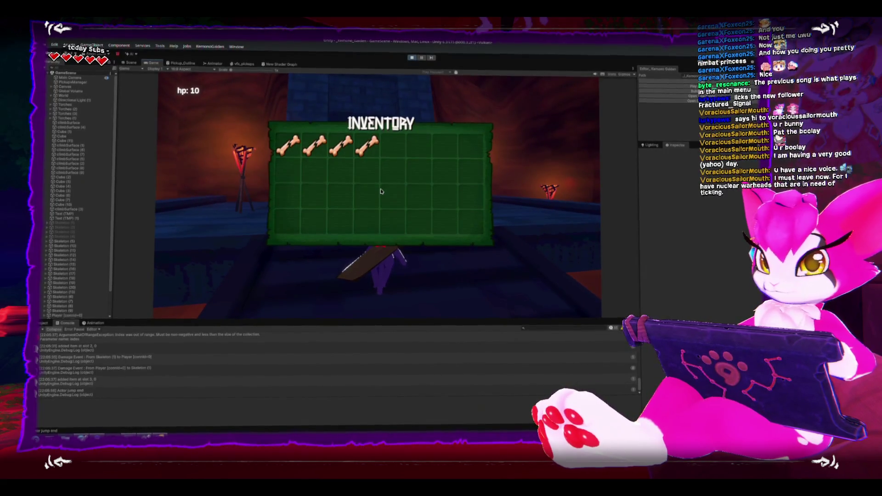
key("Tab")
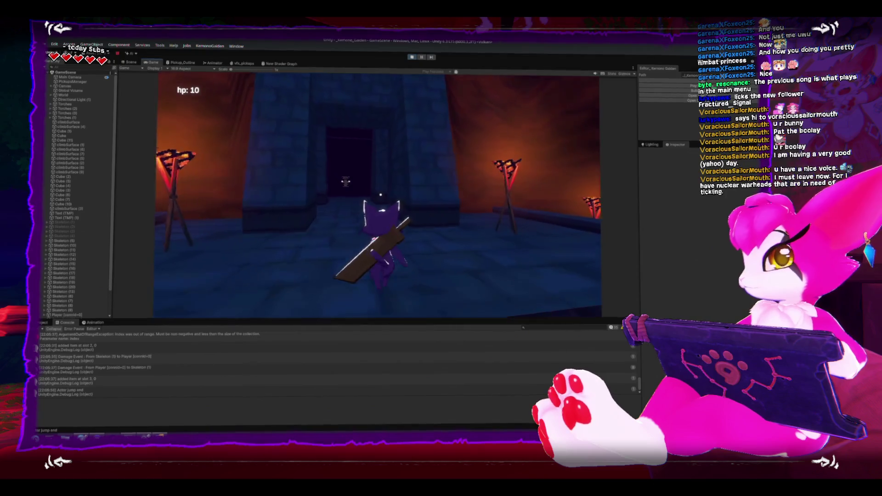
key("Tab")
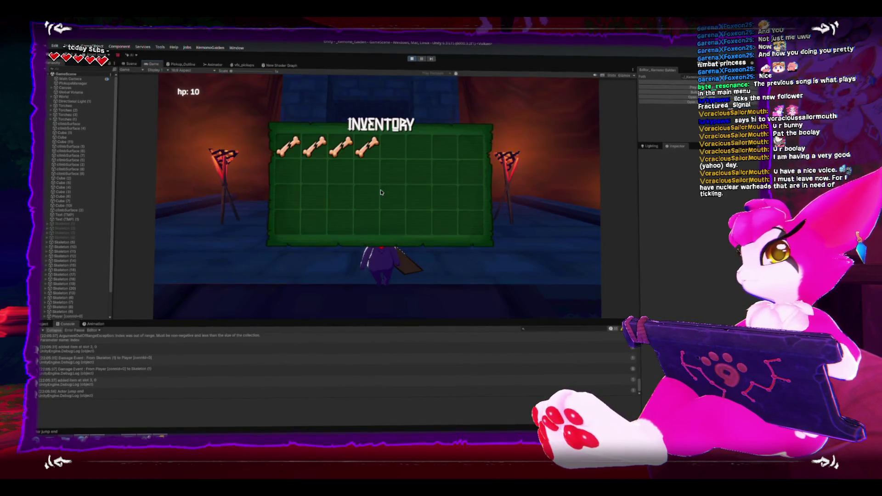
key("Tab")
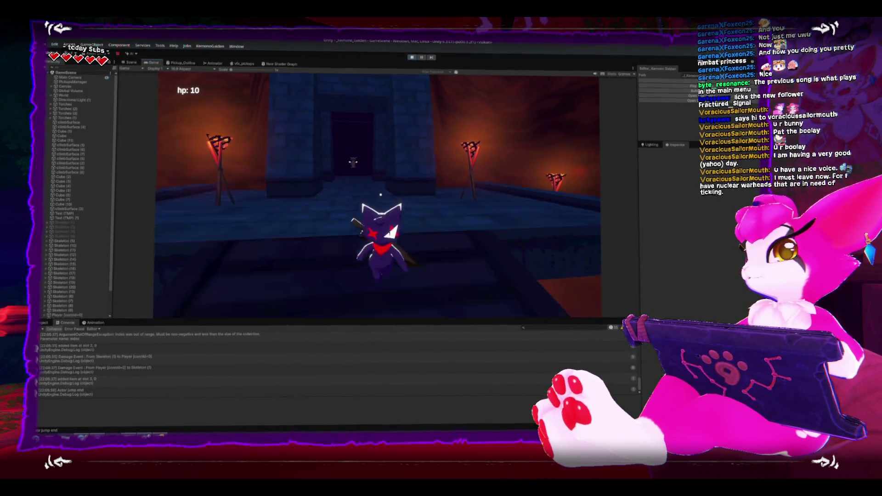
key("Tab")
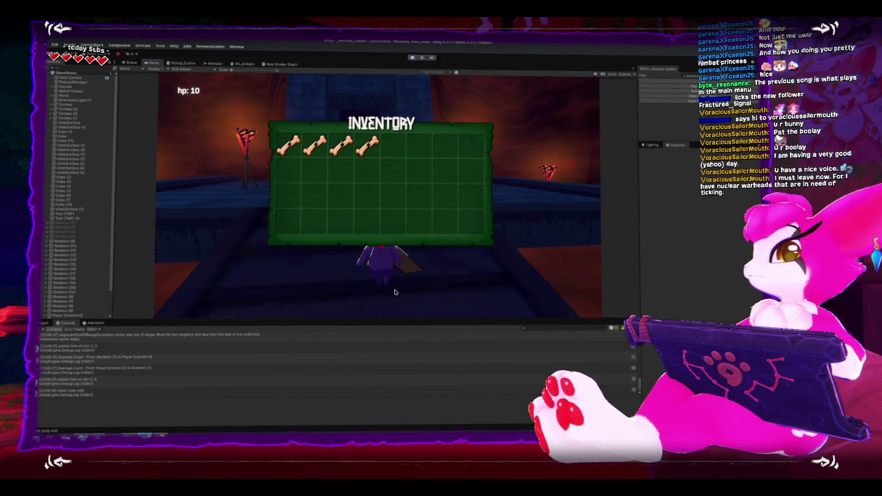
Resume play, climb the stairs swinging the sword twice, then walk back down off the platform
key("Escape")
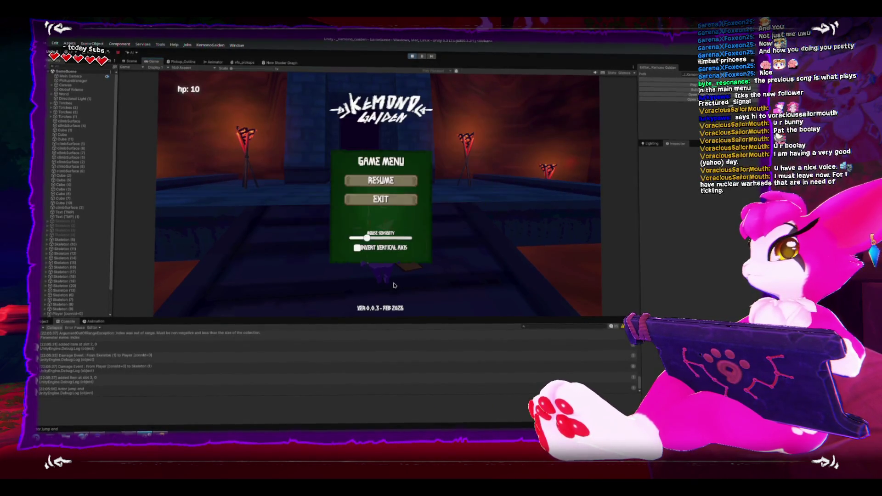
key("Escape")
key("w")
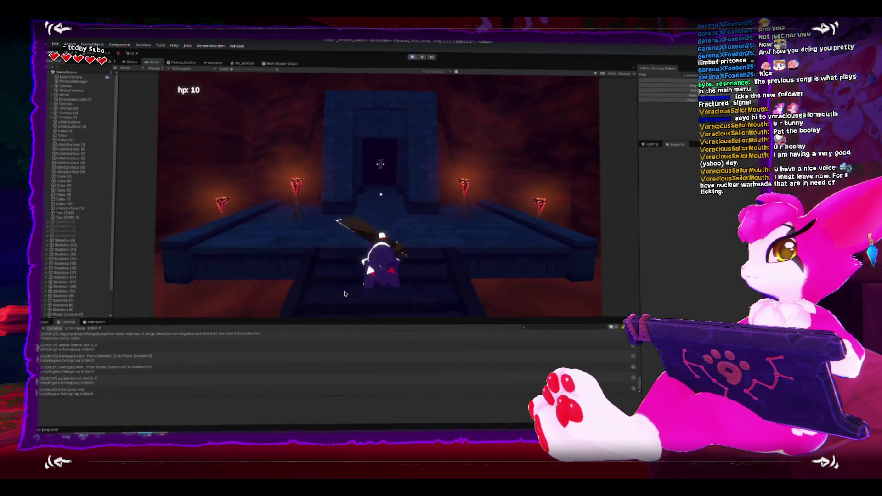
left_click(345, 293)
left_click(345, 293)
key("w")
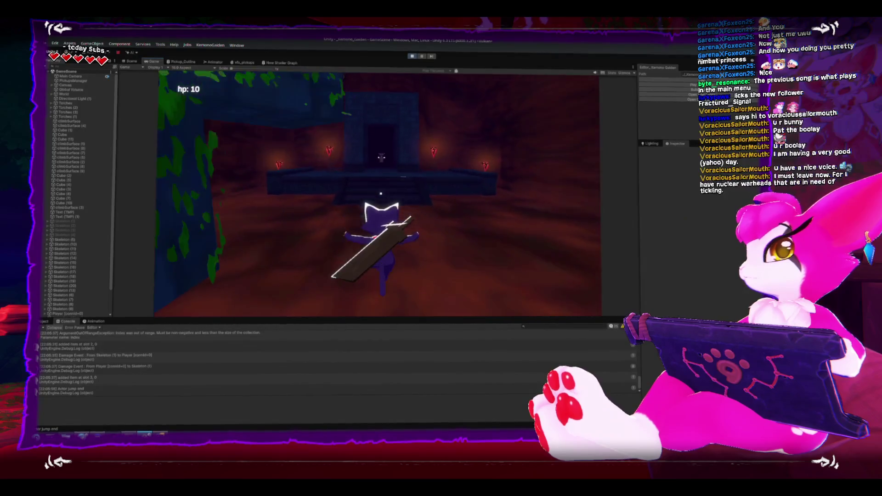
key("Escape")
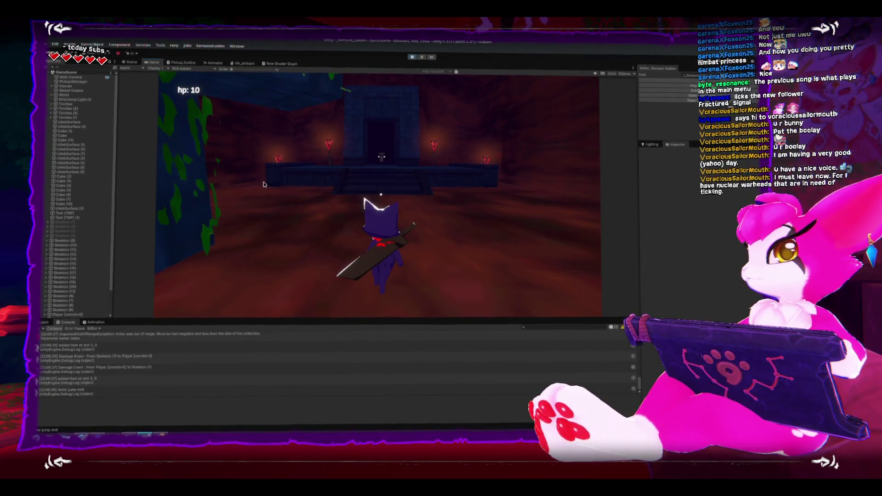
key("w")
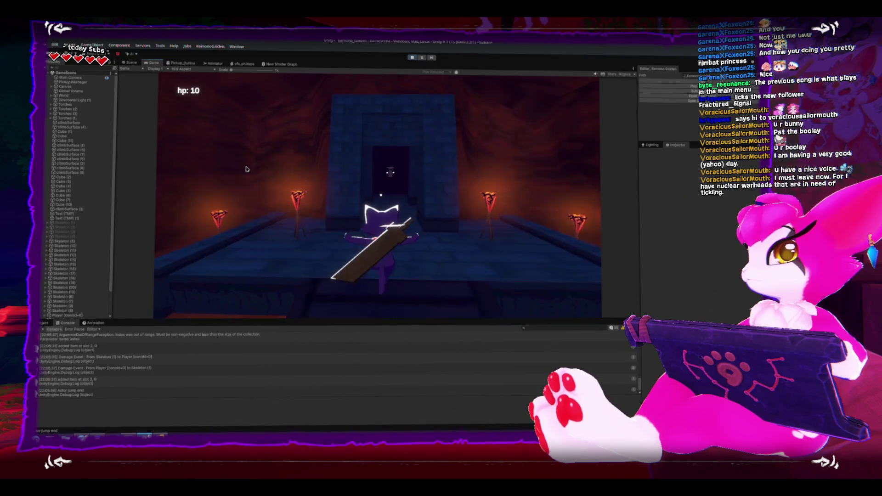
key("s")
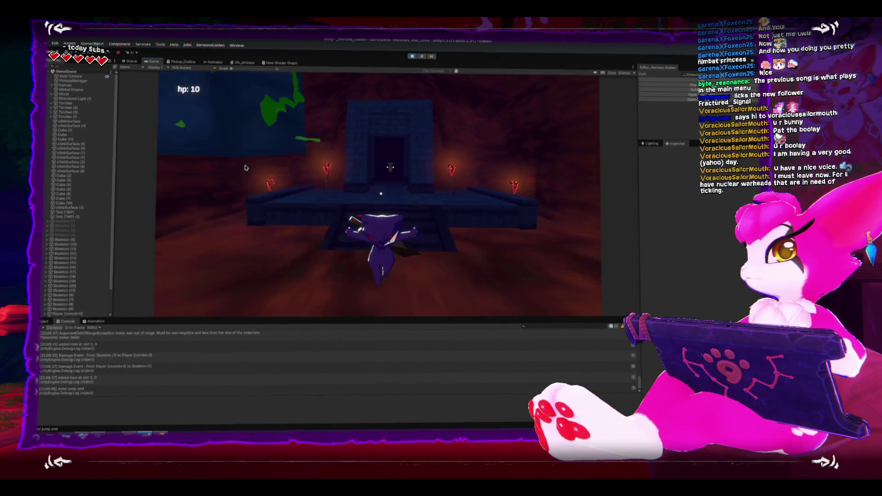
key("s")
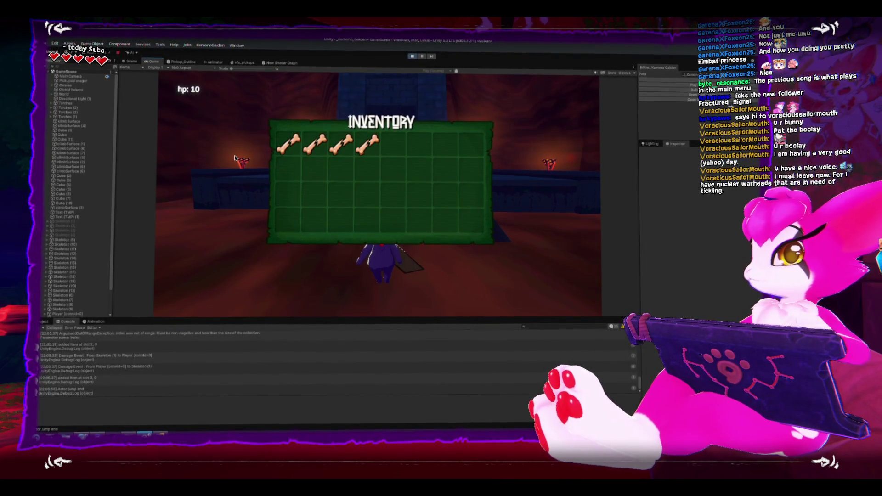
Walk back up to the doorway, swing the sword twice, retreat along the corridor and pause
key("Escape")
key("Escape")
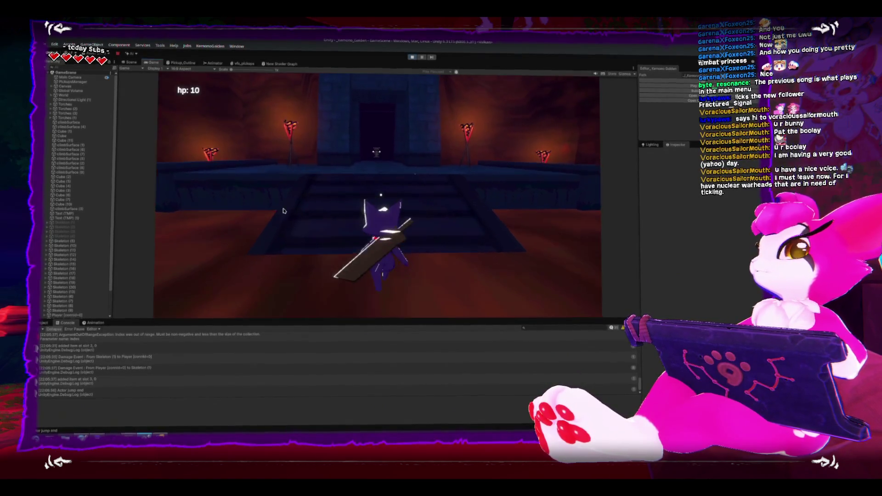
key("a")
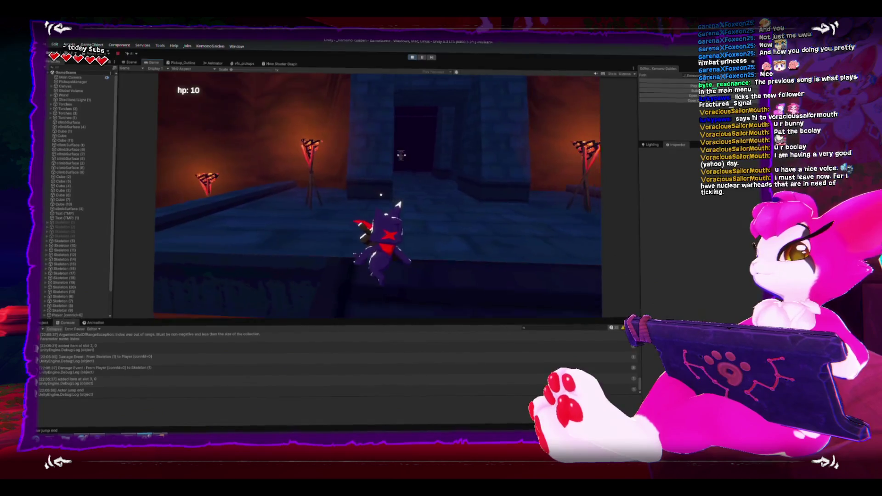
key("w")
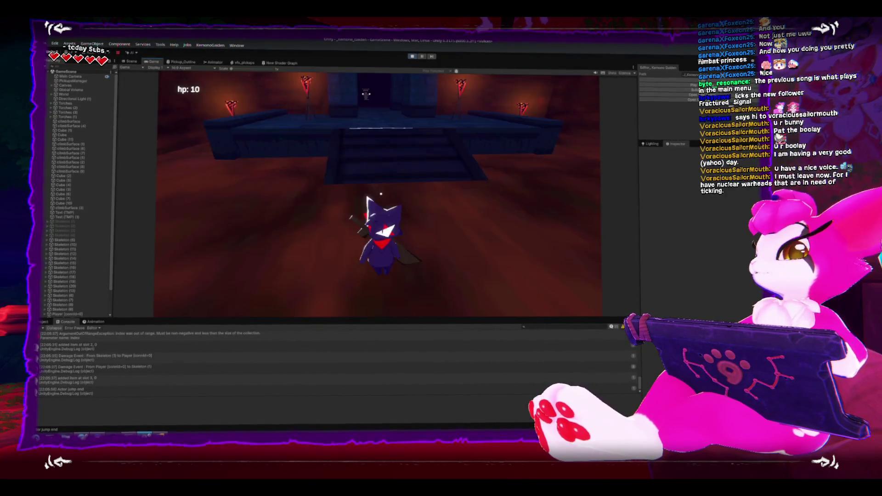
key("w")
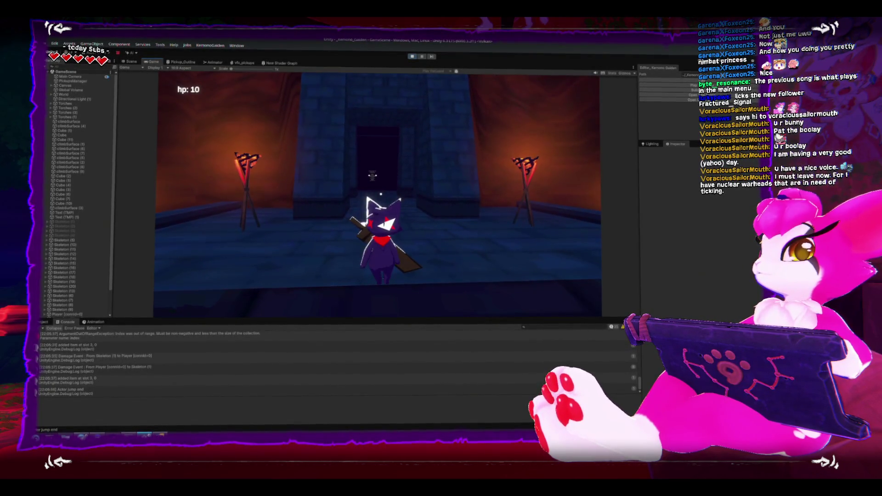
key("w")
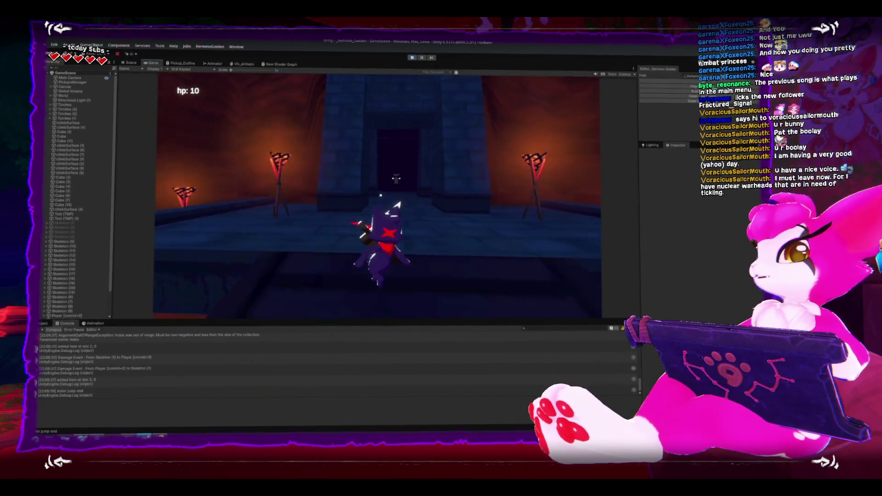
left_click(395, 204)
left_click(368, 207)
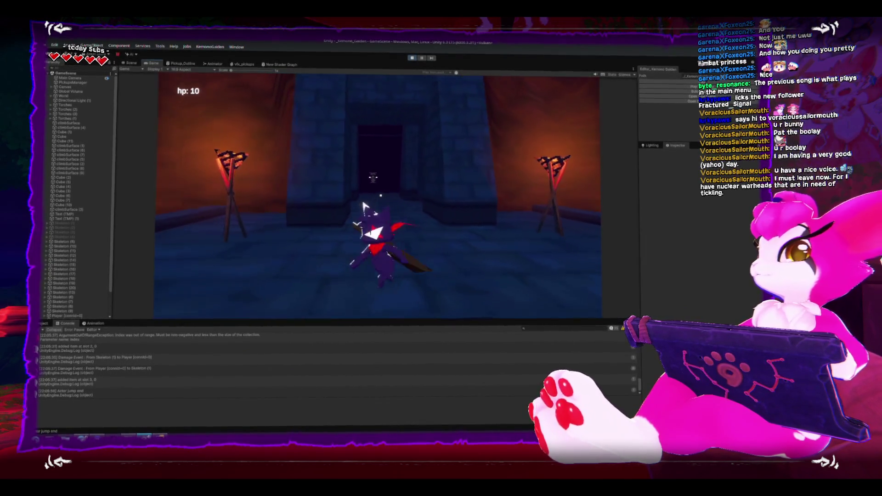
key("w")
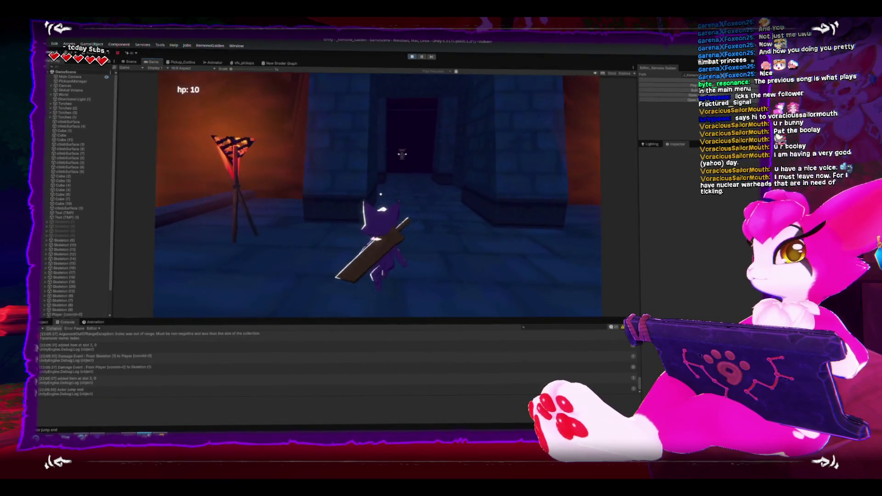
key("s")
key("w")
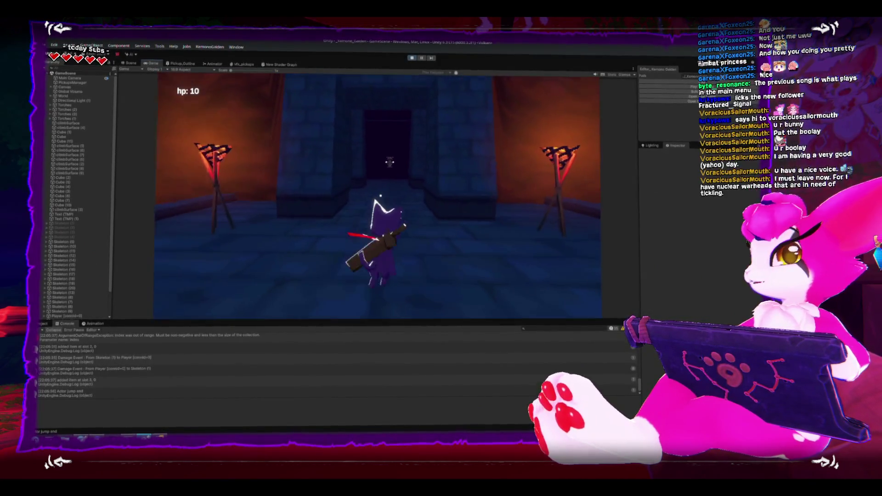
key("s")
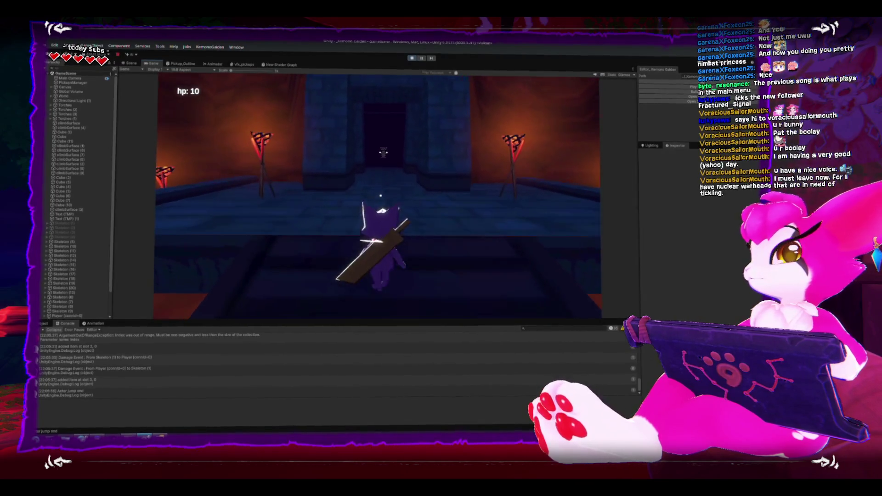
key("s")
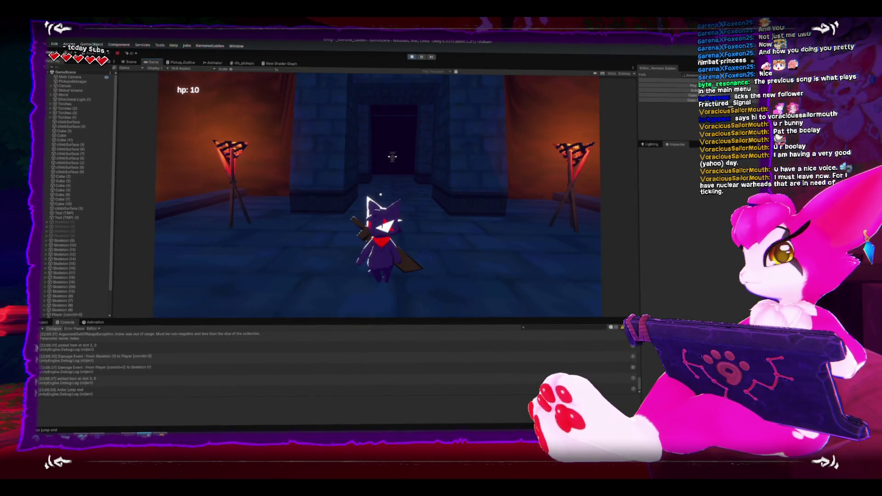
key("Escape")
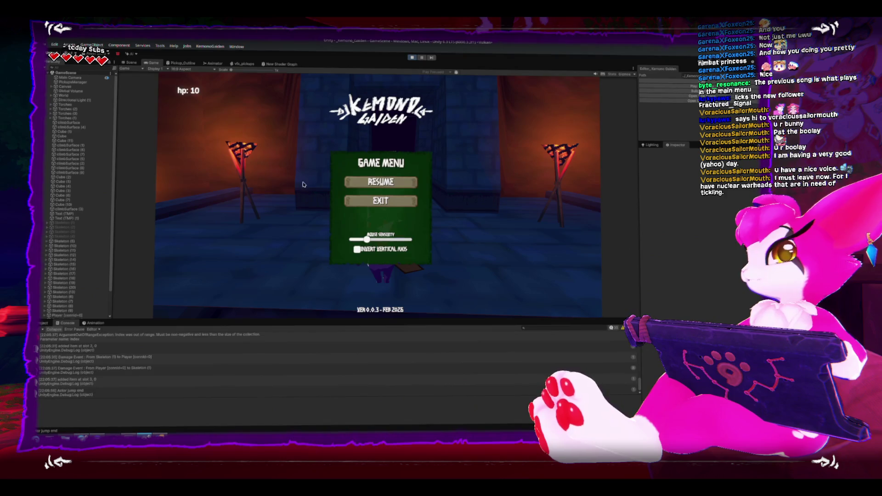
Resume from the Game Menu, toggle it once more, then open the Inventory showing four bones
left_click(381, 182)
key("Escape")
key("Escape")
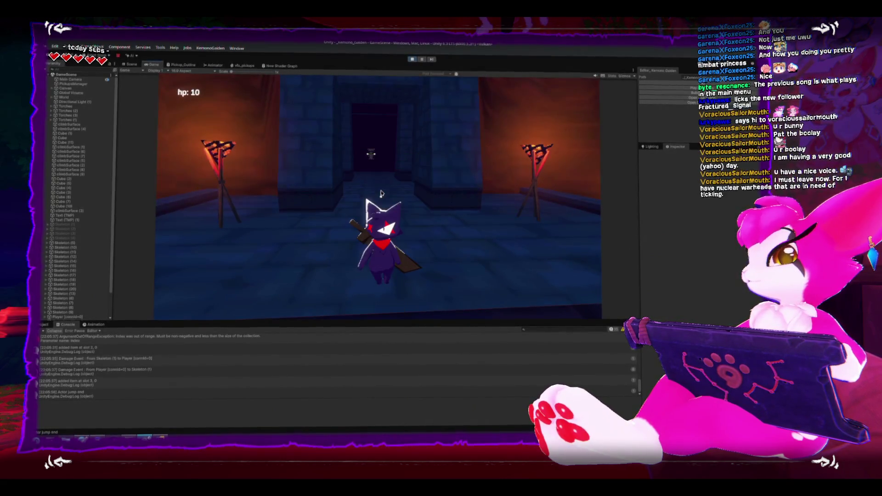
left_click(380, 193)
key("Escape")
key("Escape")
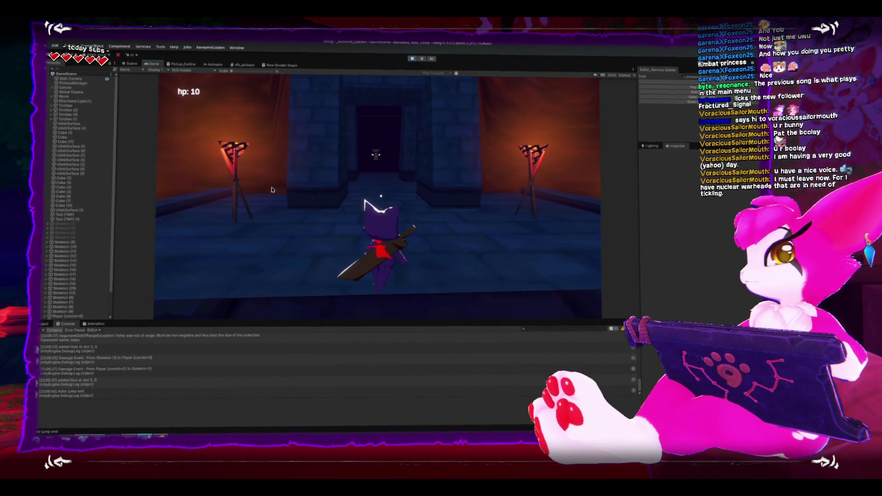
key("i")
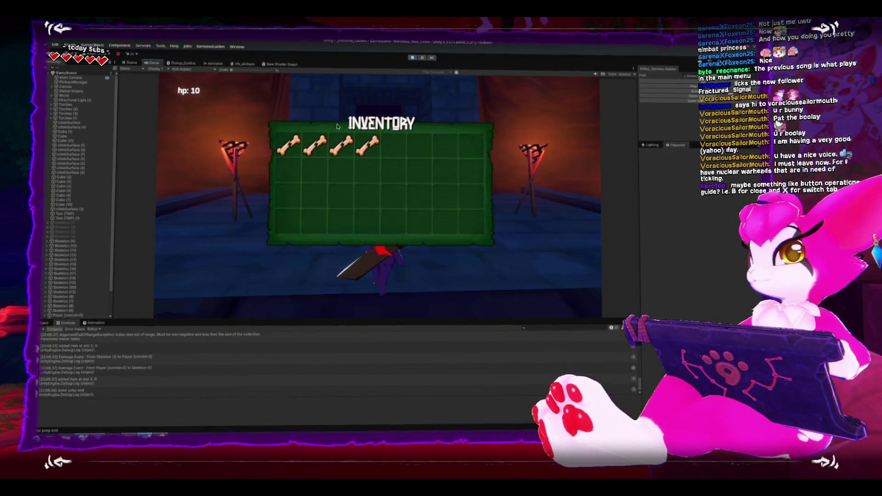
Close the inventory, resume play, swing the sword, and walk toward the doorway and back
key("Escape")
left_click(374, 181)
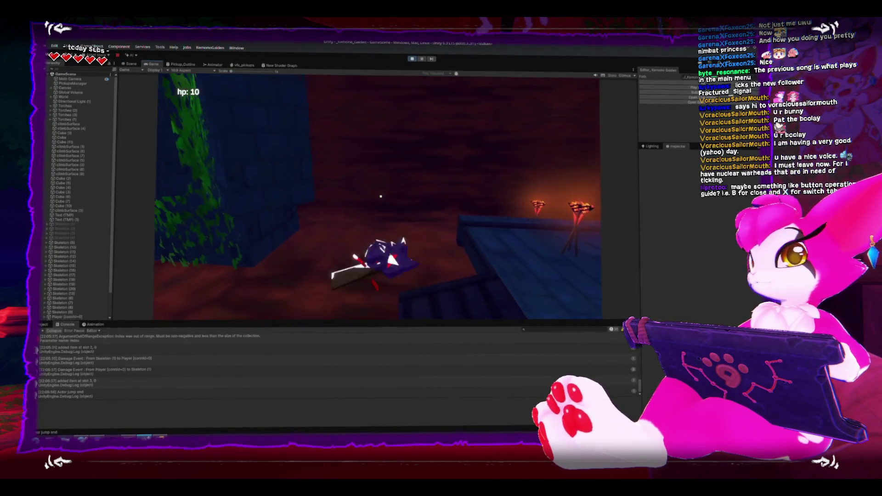
left_click(380, 197)
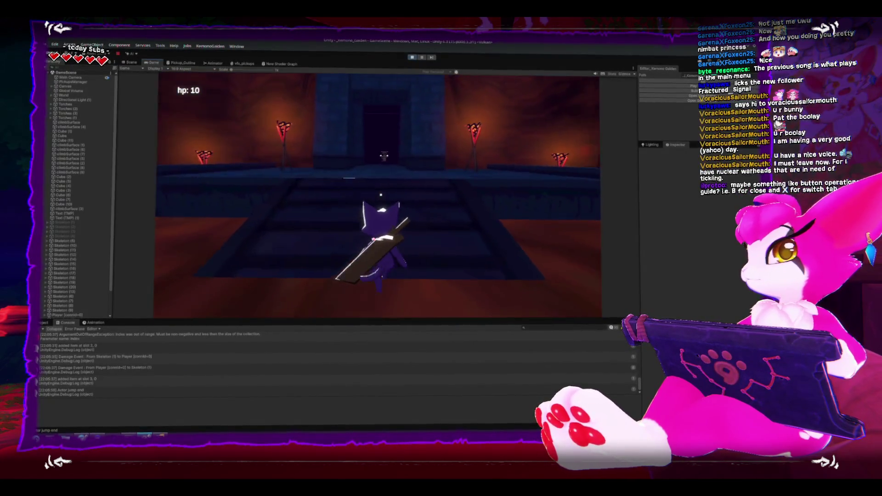
key("Escape")
left_click(361, 190)
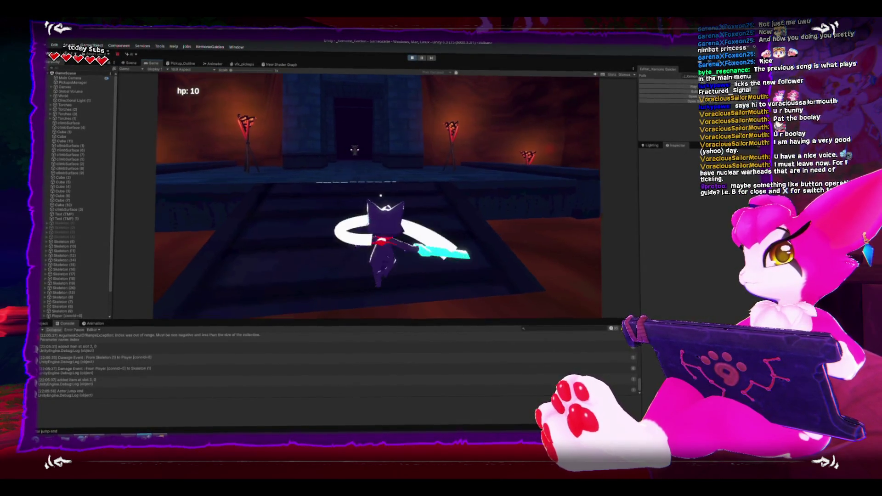
key("w")
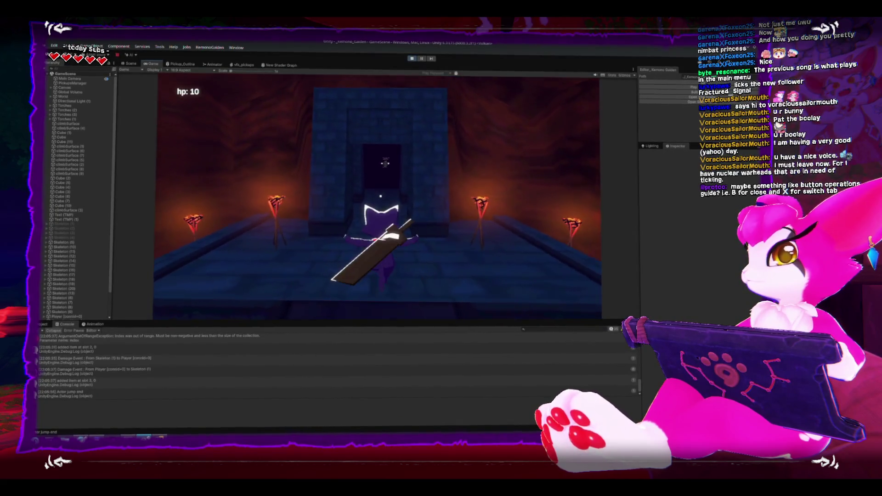
key("s")
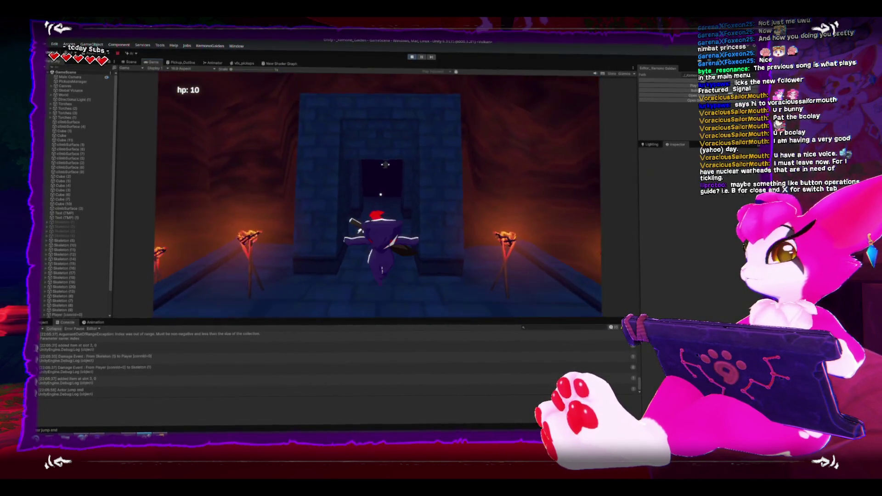
Toggle between the Inventory and the pause menu several times, then resume the game
key("i")
key("i")
key("i")
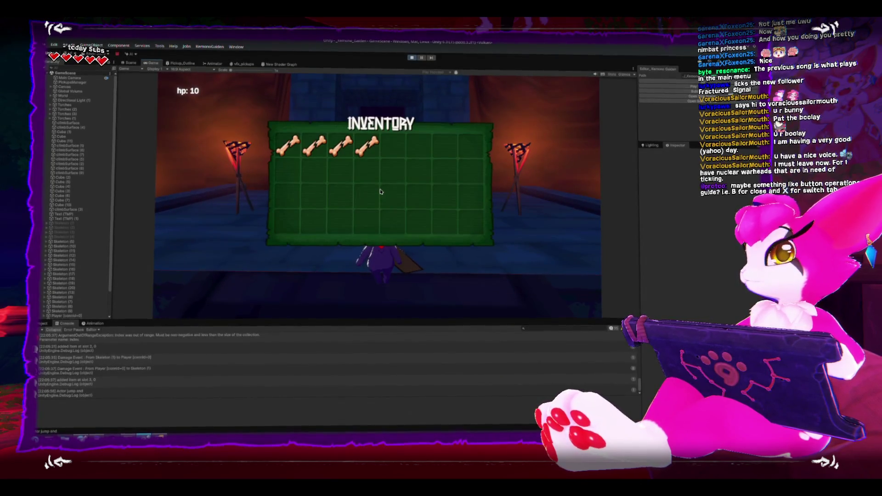
key("i")
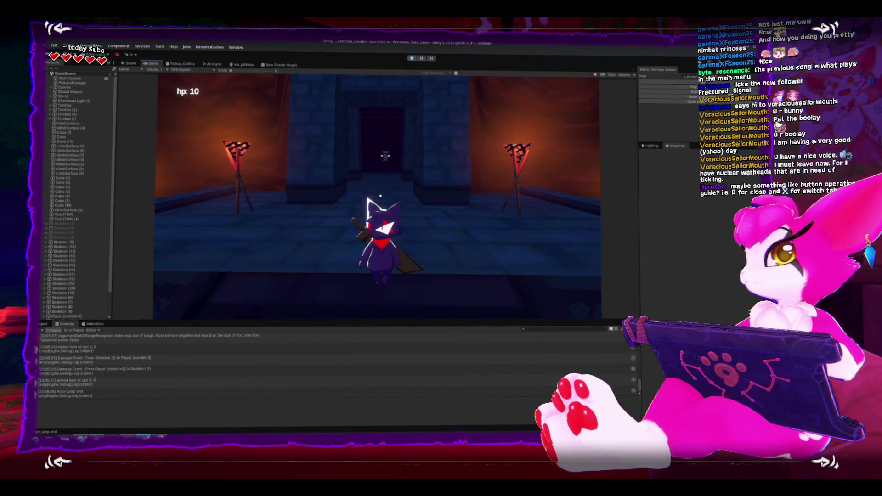
key("Escape")
key("Escape")
key("i")
key("Escape")
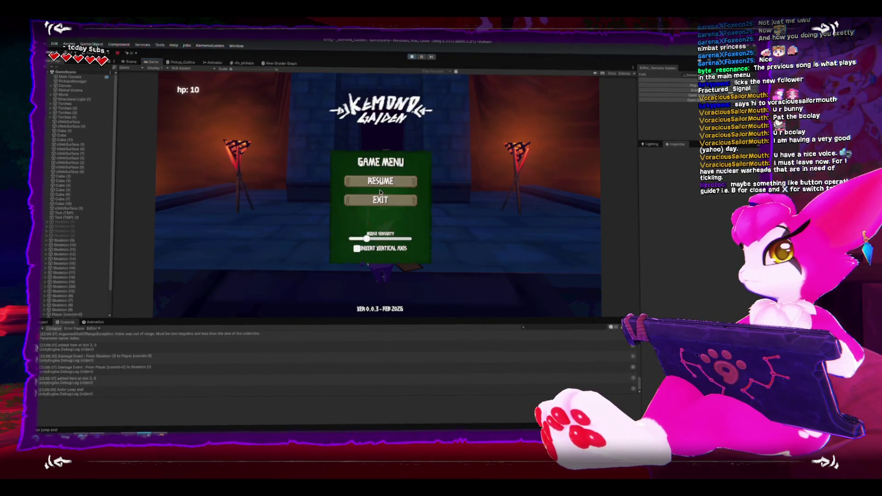
key("i")
key("Escape")
key("i")
key("i")
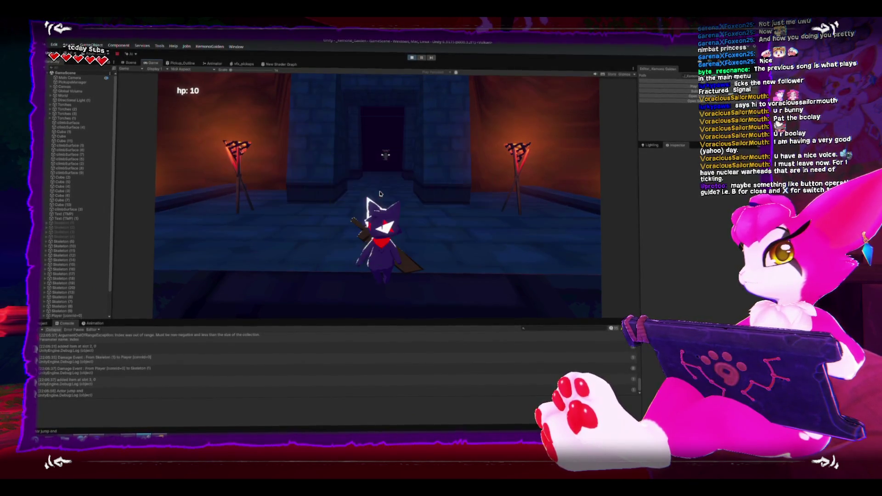
key("i")
key("i")
key("i")
key("Escape")
key("Escape")
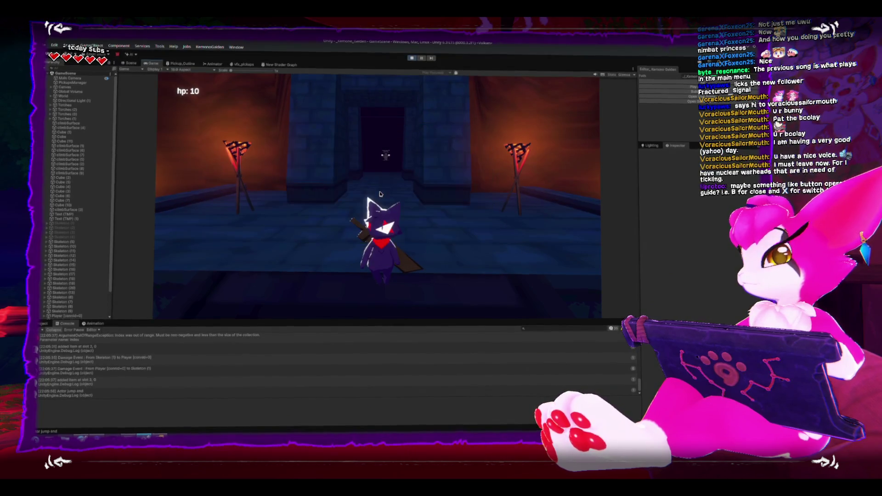
key("Escape")
key("Escape")
key("Escape")
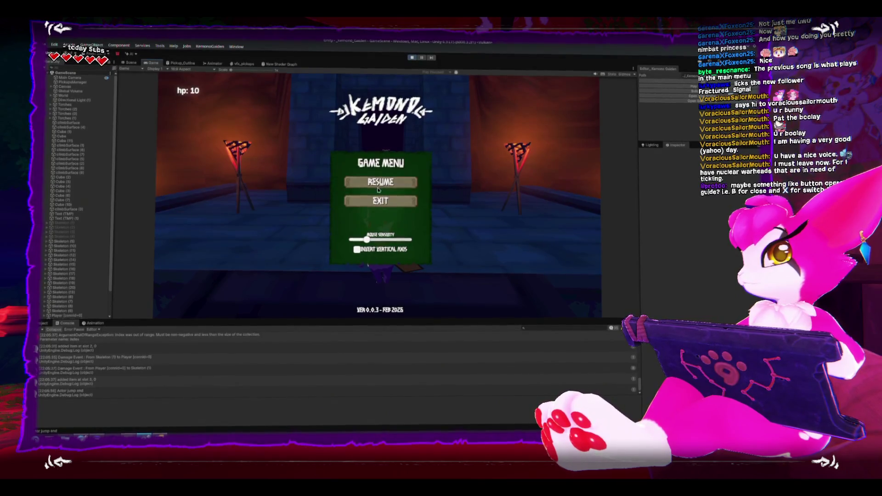
left_click(381, 190)
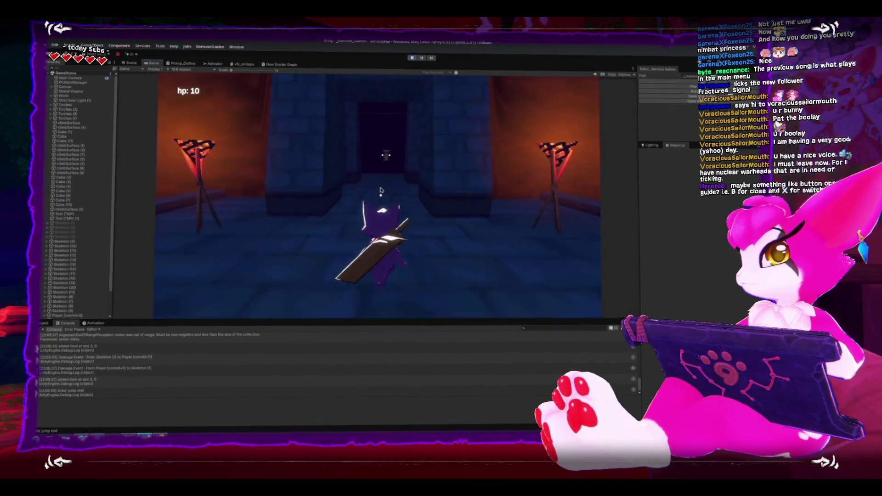
Climb the stairs onto the torch-lit platform by the doorway, then pause the game
key("w")
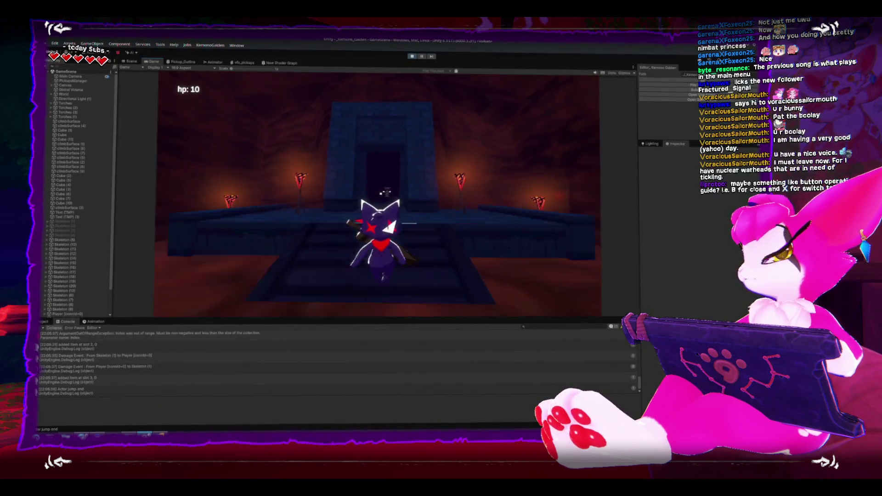
key("w")
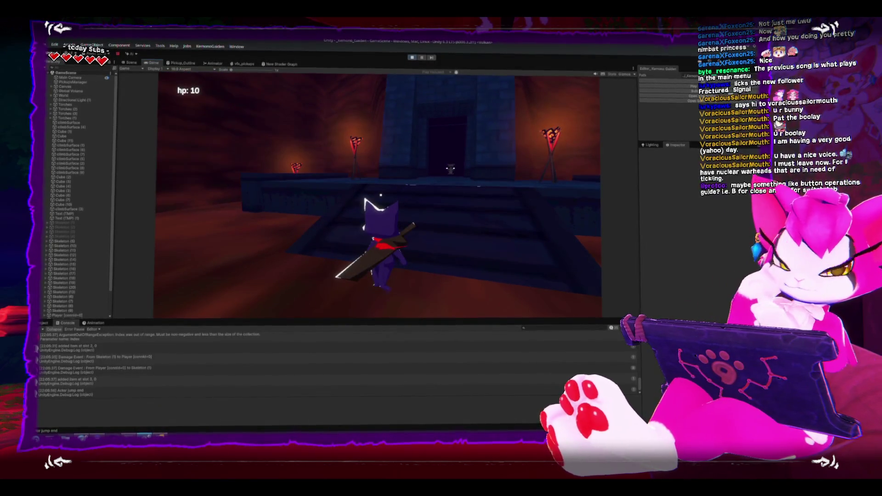
key("w")
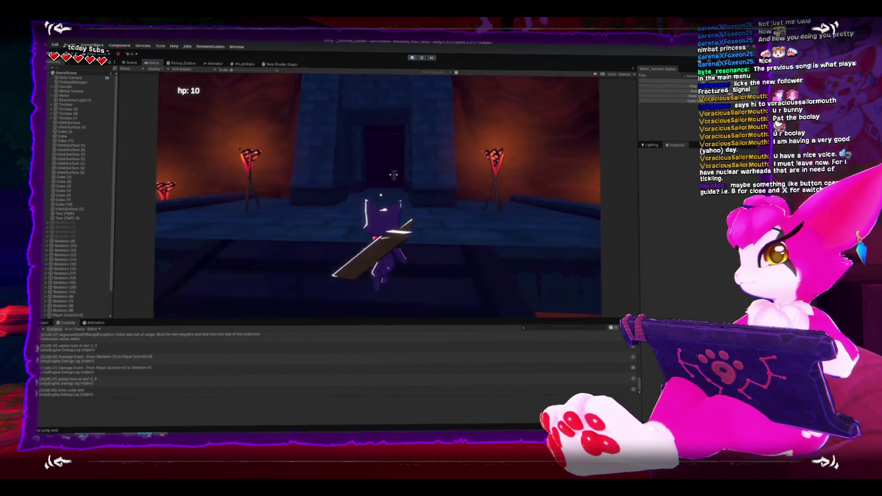
key("w")
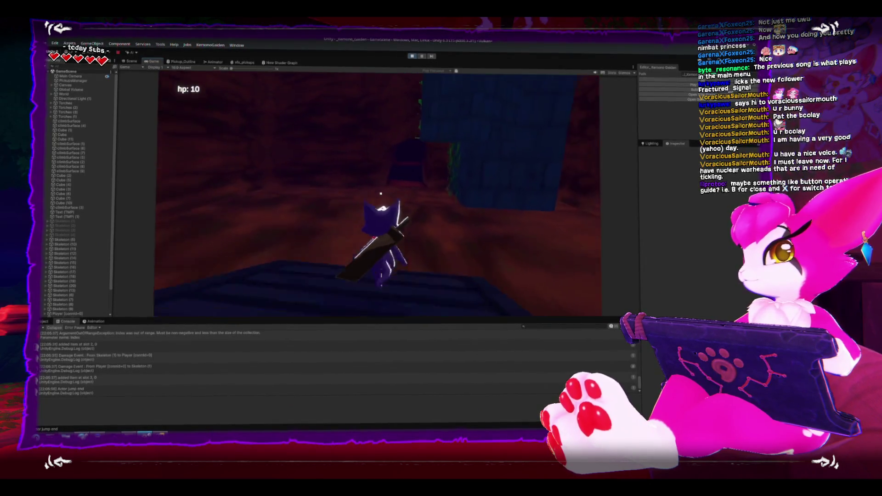
key("w")
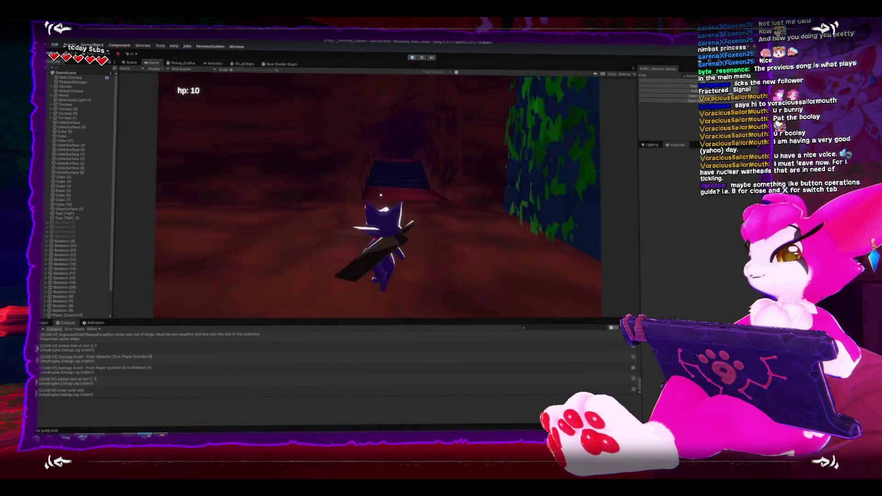
key("w")
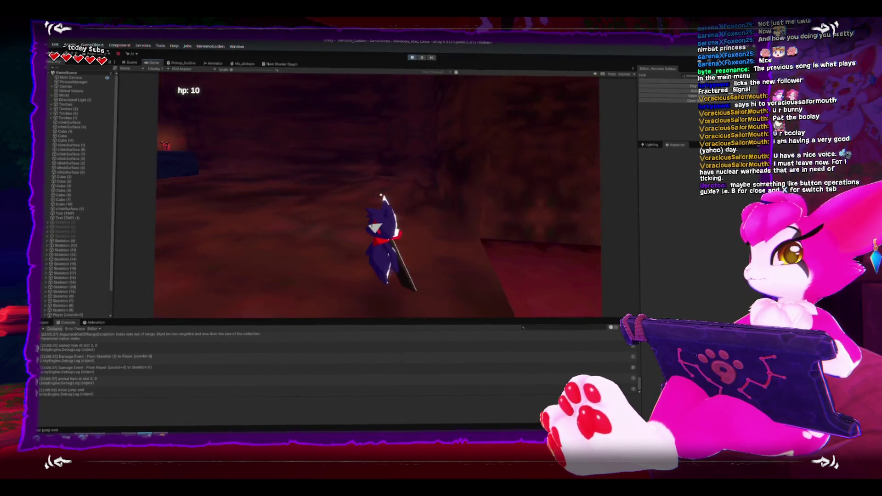
key("w")
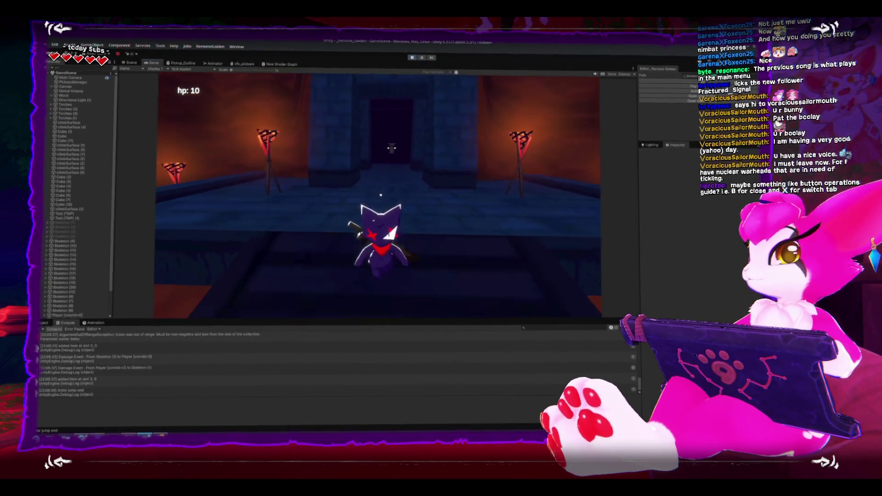
key("Escape")
Stop Play mode and select climbSurface (2), World, then PickupsManager, framing the view on it
left_click(412, 58)
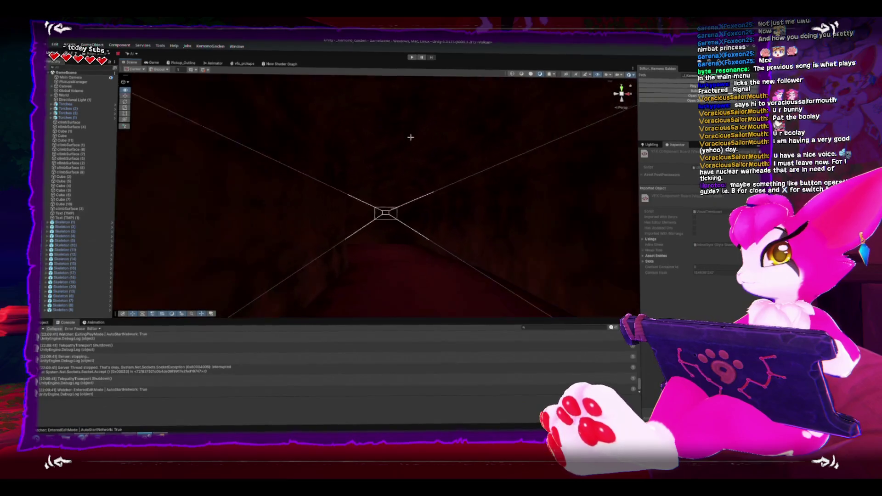
mouse_move(413, 174)
left_mouse_down()
mouse_move(228, 187)
mouse_move(157, 173)
mouse_move(132, 148)
mouse_move(291, 138)
mouse_move(421, 169)
left_mouse_up()
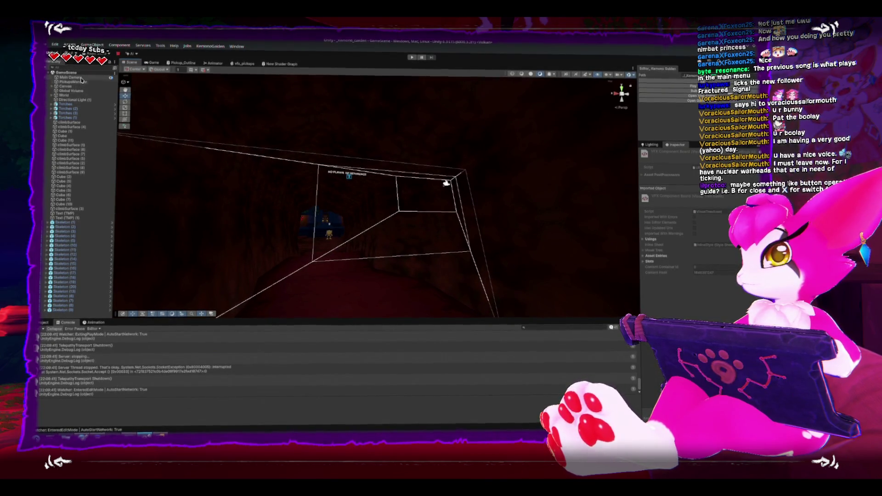
left_click(78, 163)
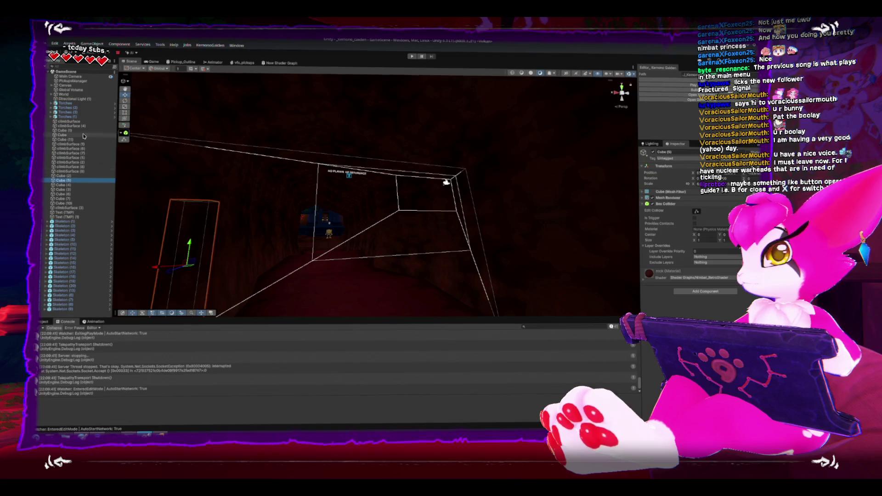
left_click(81, 96)
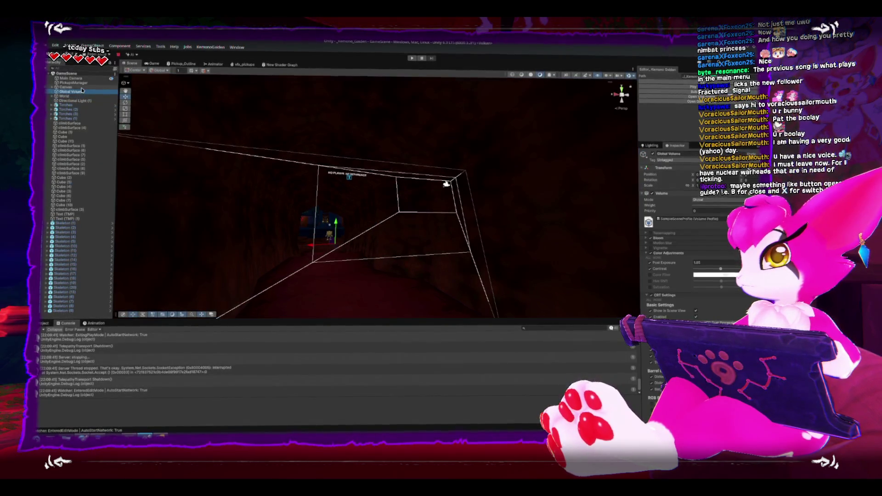
left_click(73, 82)
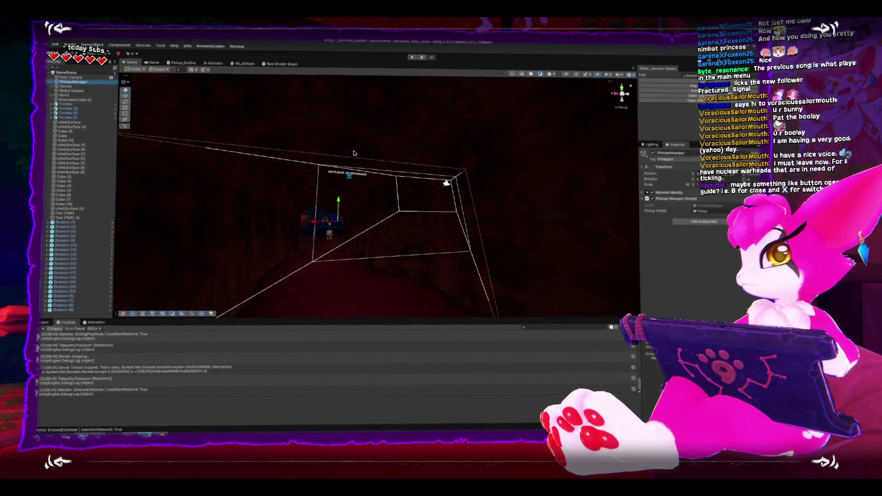
key("f")
scroll(351, 172, "up", 5)
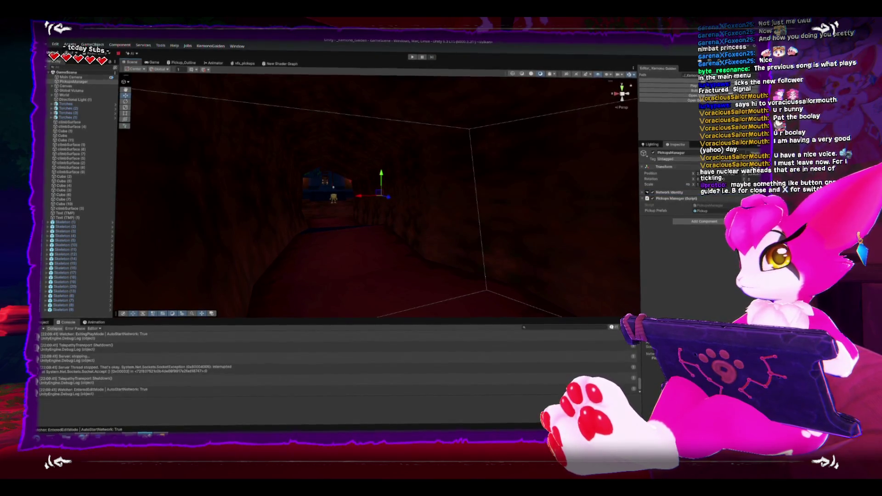
Clear the Console, show the Input scripts folder, and select Skeleton (4) in the scene
left_click(40, 328)
left_click(42, 329)
left_click(42, 324)
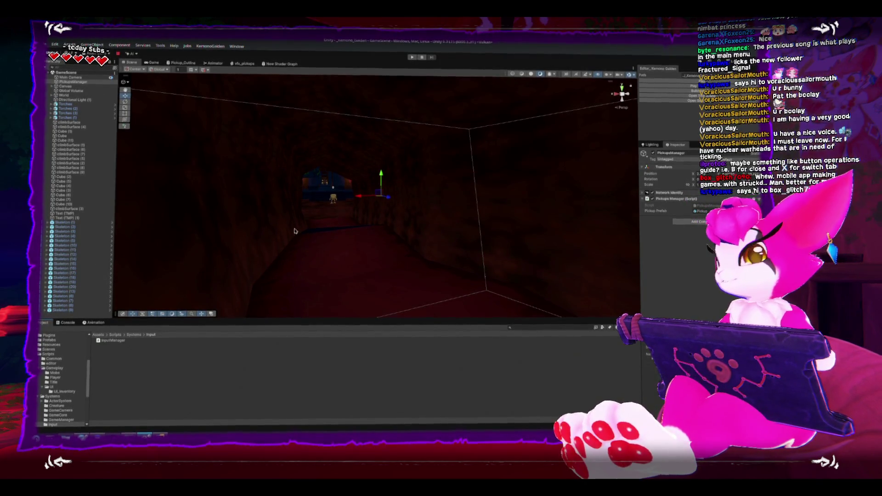
left_click(327, 199)
mouse_move(328, 200)
left_mouse_down()
mouse_move(398, 236)
mouse_move(408, 267)
left_mouse_up()
Frame the skeleton, pull back to a wide view of the room, and open the Prefabs folder
key("f")
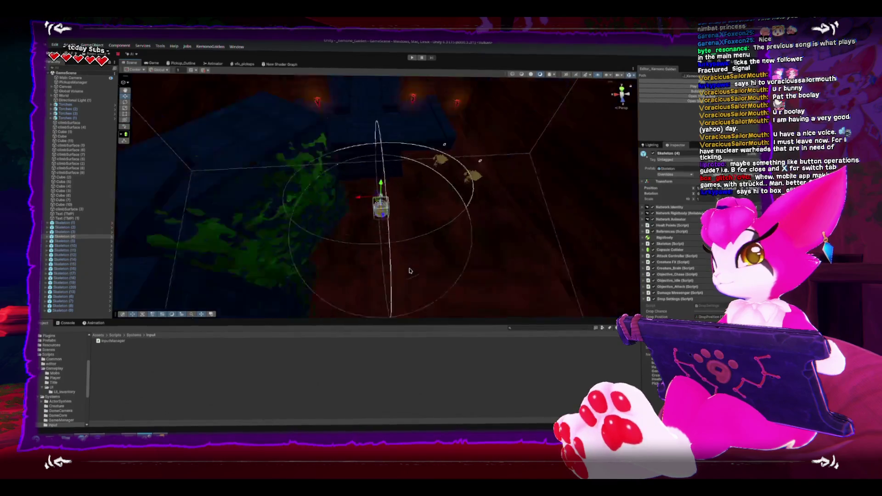
left_click_drag(321, 198, 359, 199)
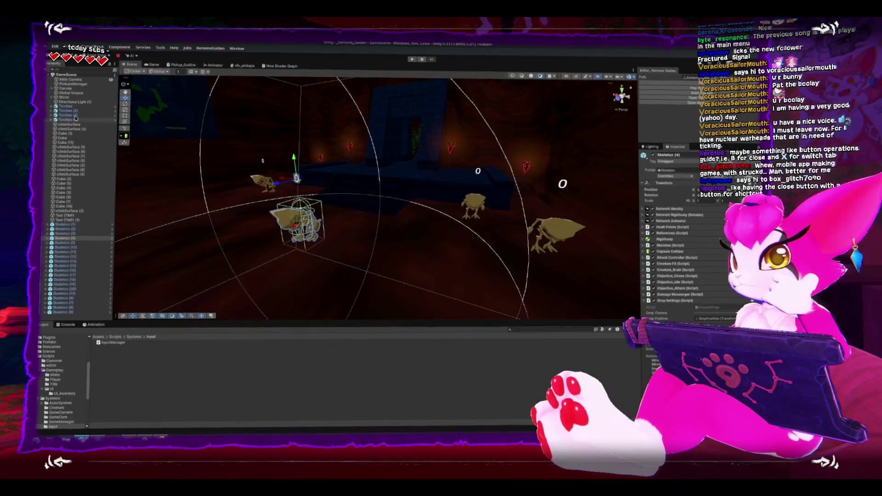
left_click(40, 356)
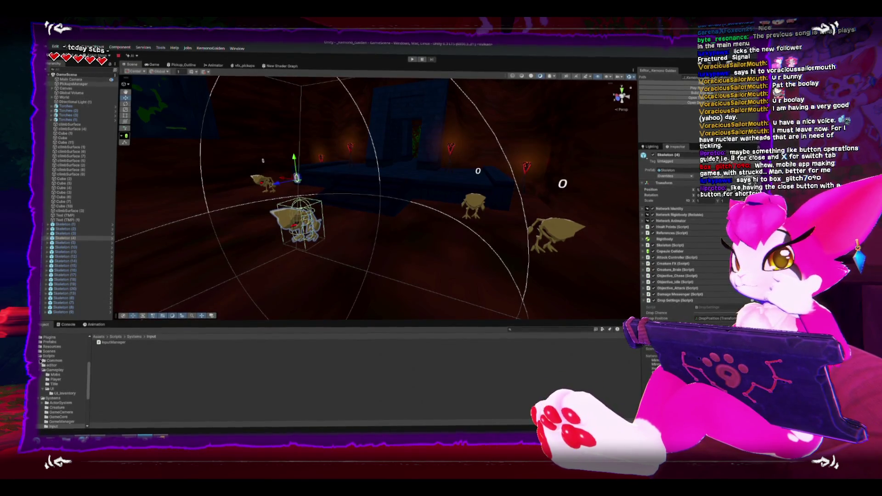
left_click(45, 373)
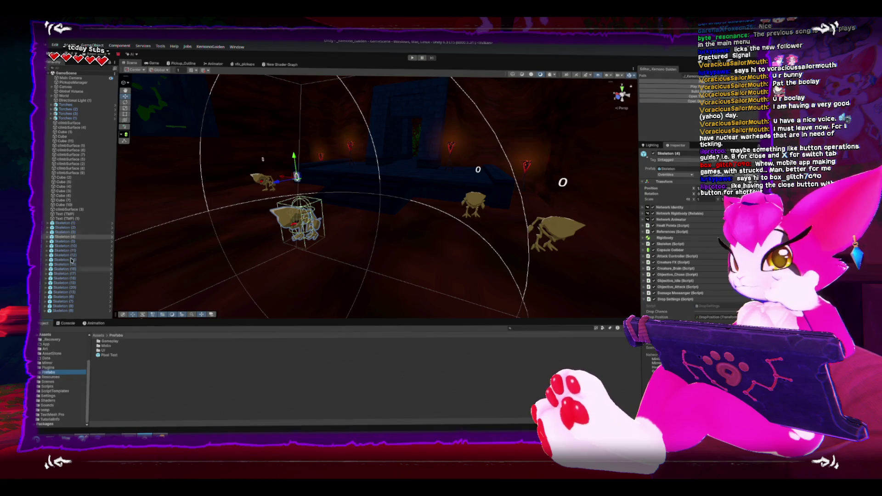
Select Global Volume, then switch to InputManager.cs in Rider
left_click(73, 92)
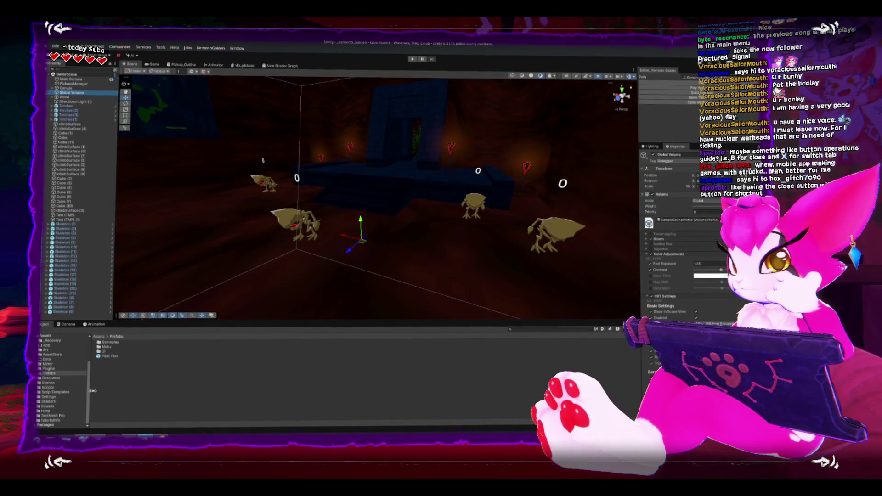
key("alt+Tab")
scroll(177, 336, "up", 10)
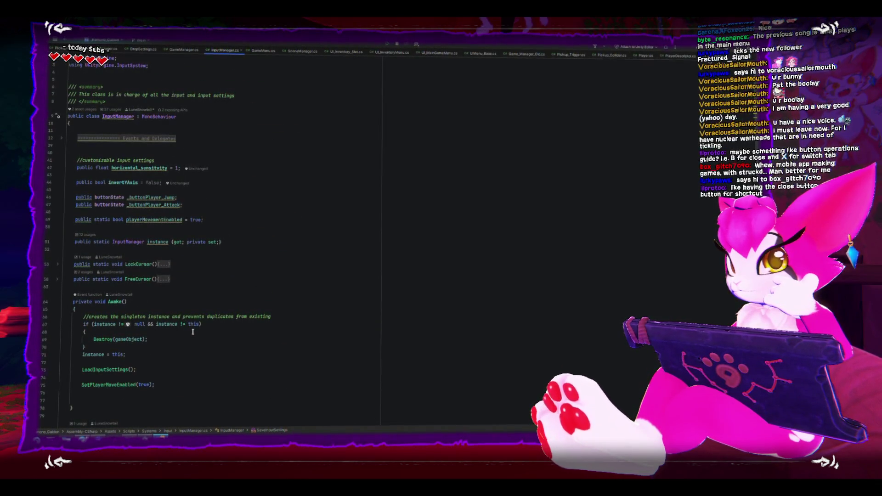
Insert a #region Monobehaviour block above the Awake() method
scroll(193, 332, "down", 9)
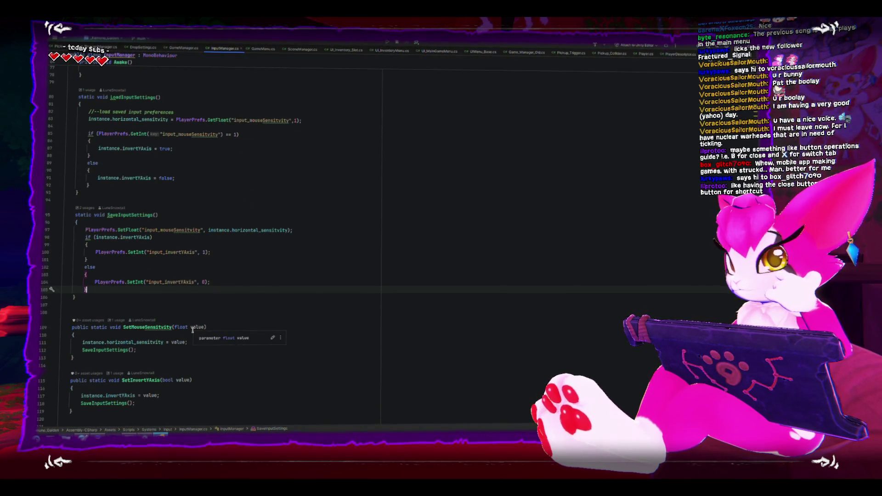
scroll(193, 331, "down", 5)
scroll(192, 331, "up", 4)
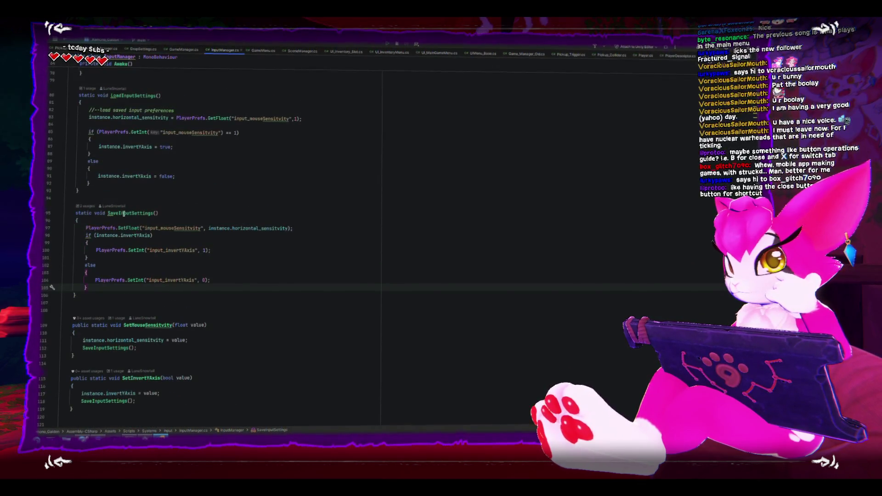
scroll(183, 248, "up", 5)
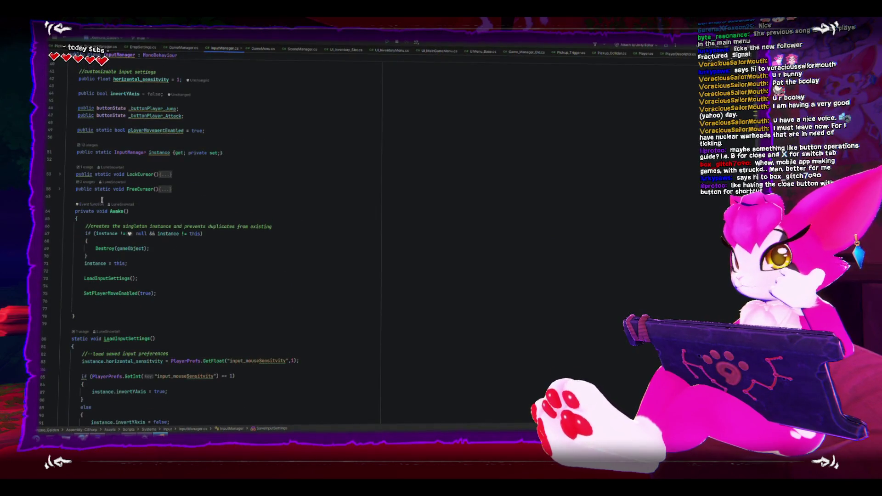
left_click(97, 195)
key("Return")
key("Return")
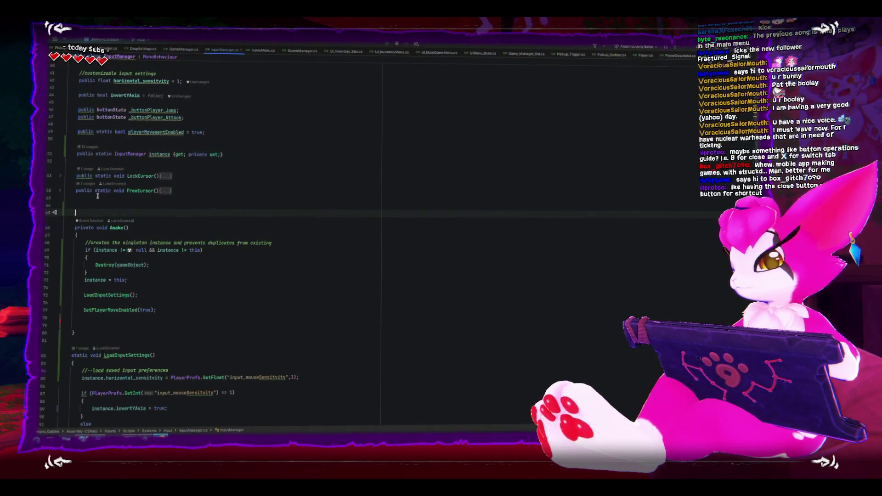
type("#r")
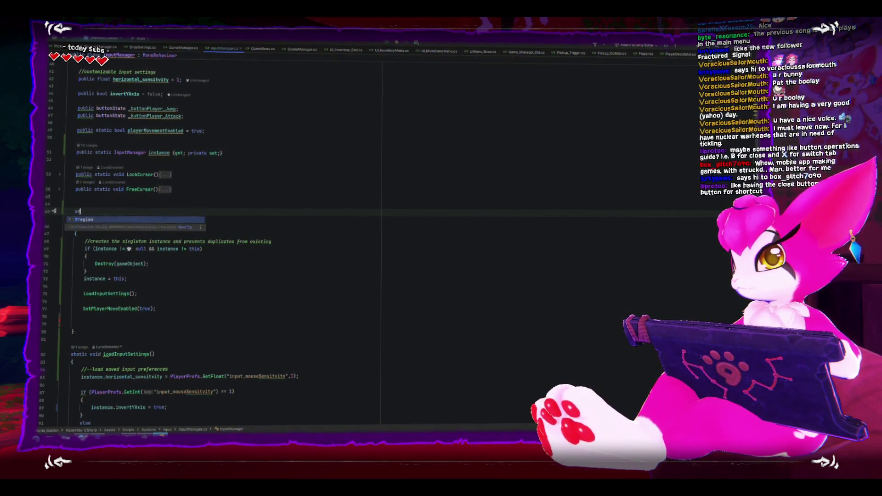
key("Return")
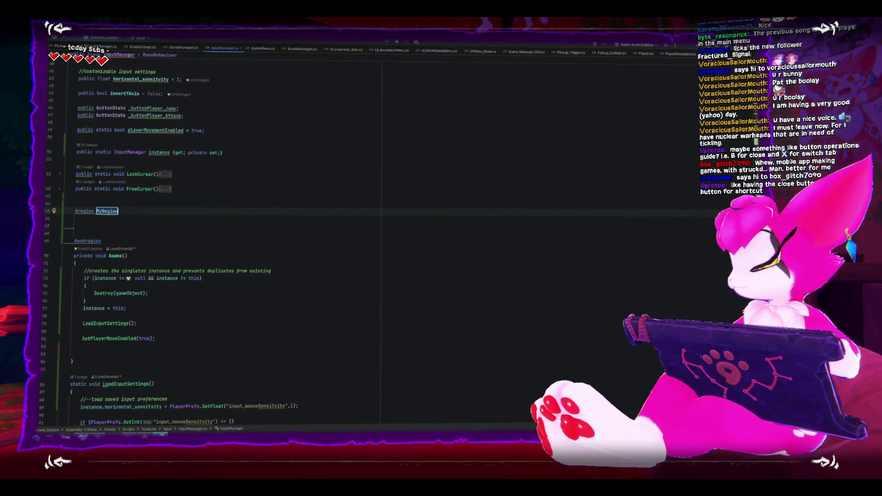
type("Menu")
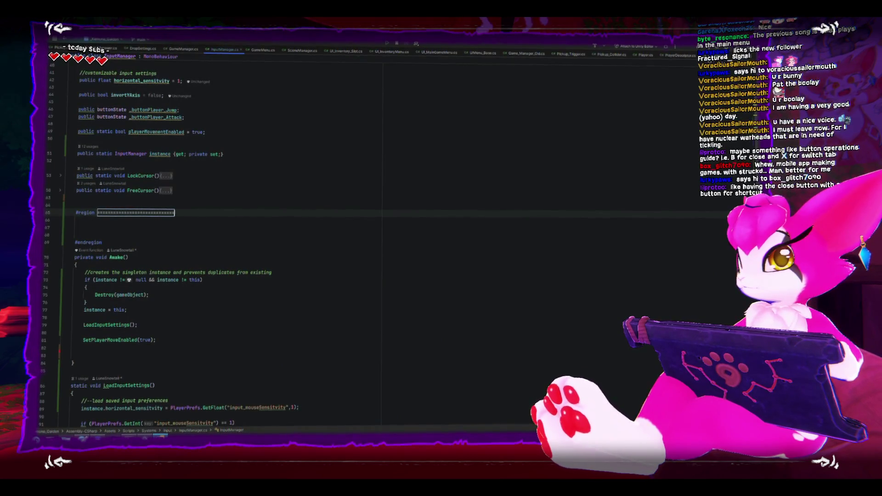
type("ehaviour")
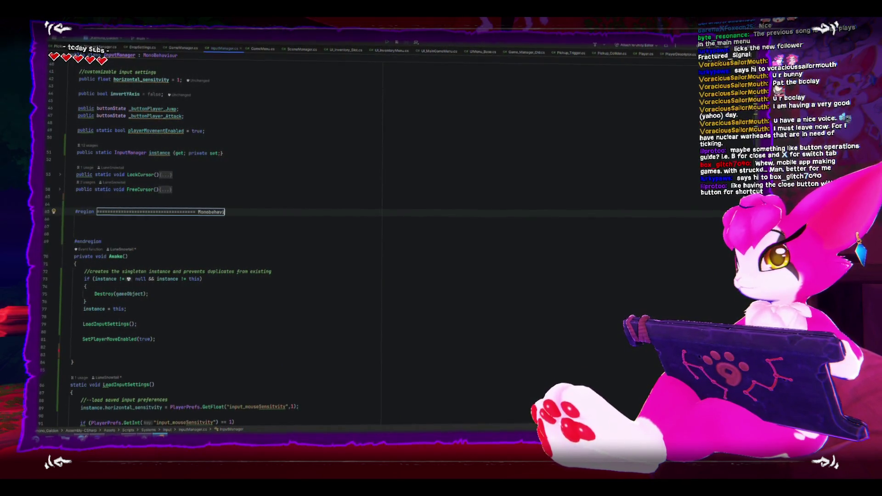
Move Awake() into the region, add the 'awake and singleton settings are here' comment, and fold it
left_click_drag(74, 362, 108, 251)
key("ctrl+x")
left_click(92, 226)
key("ctrl+v")
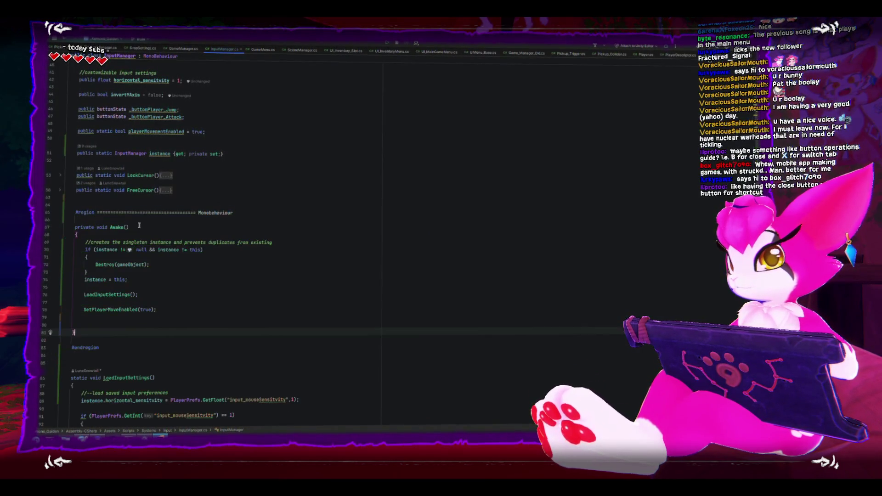
left_click(106, 198)
key("Return")
type("//--awake")
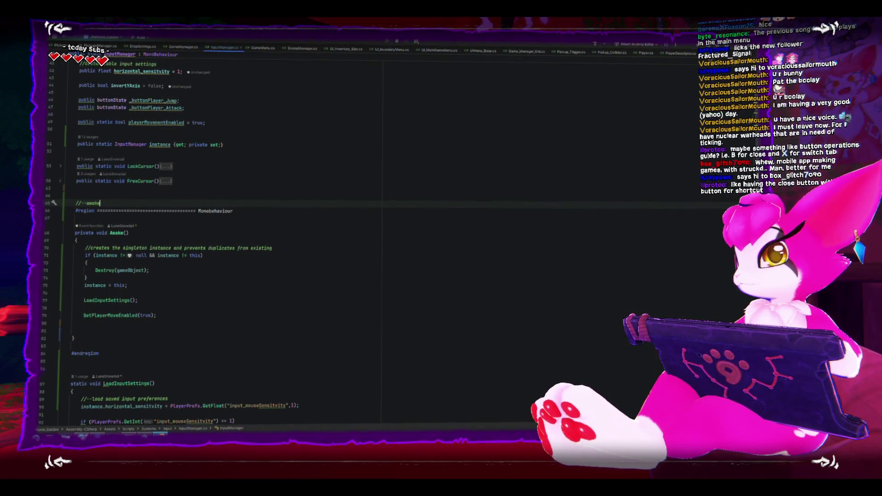
type(" and si")
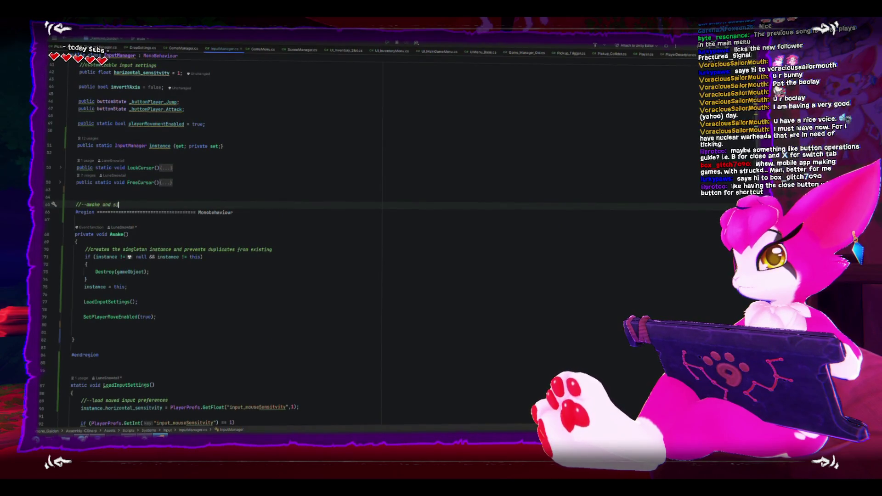
type("ngleton settings are here")
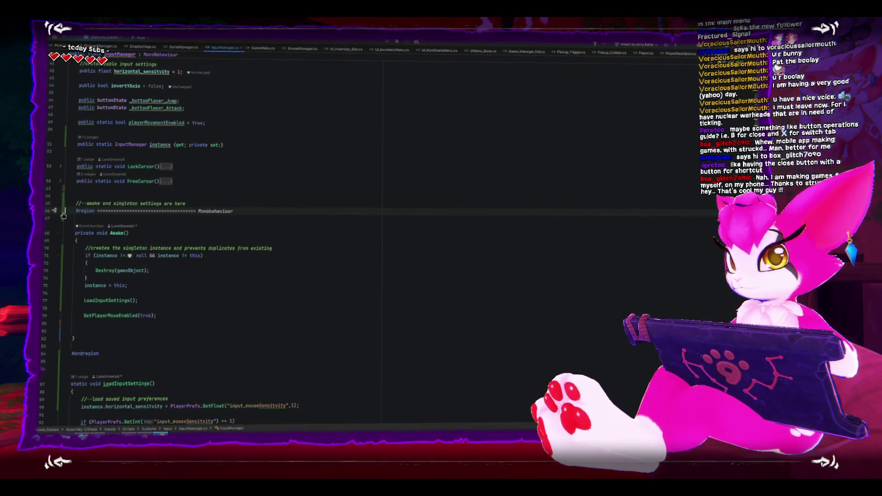
left_click(58, 211)
Add a new #region named '===== Edit, Save and Load Settings' below the Monobehaviour region
key("Down")
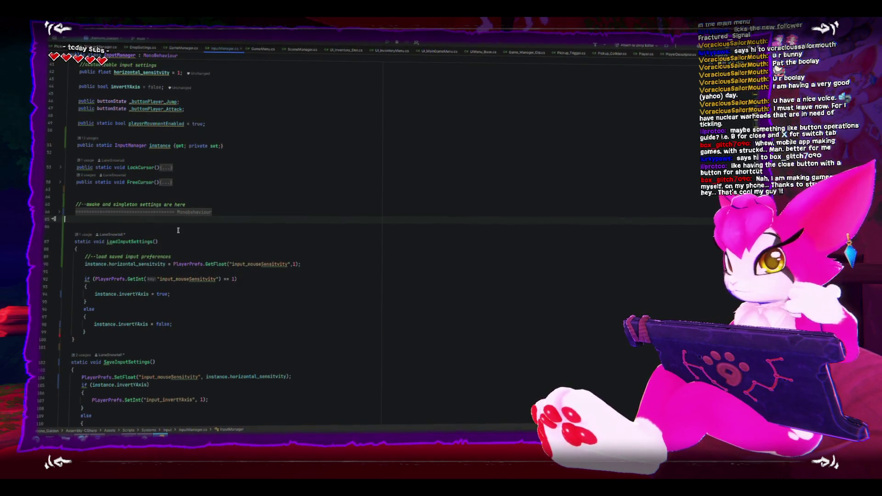
key("Return")
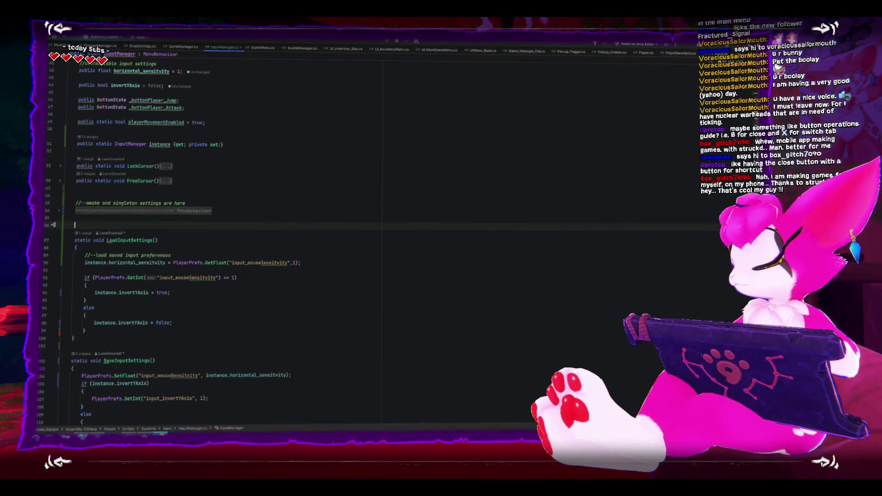
type("#re")
key("Return")
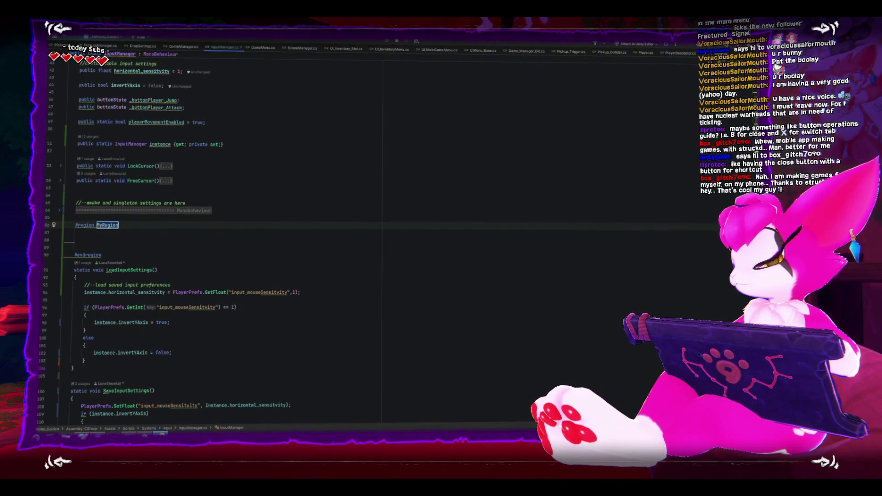
type("=====")
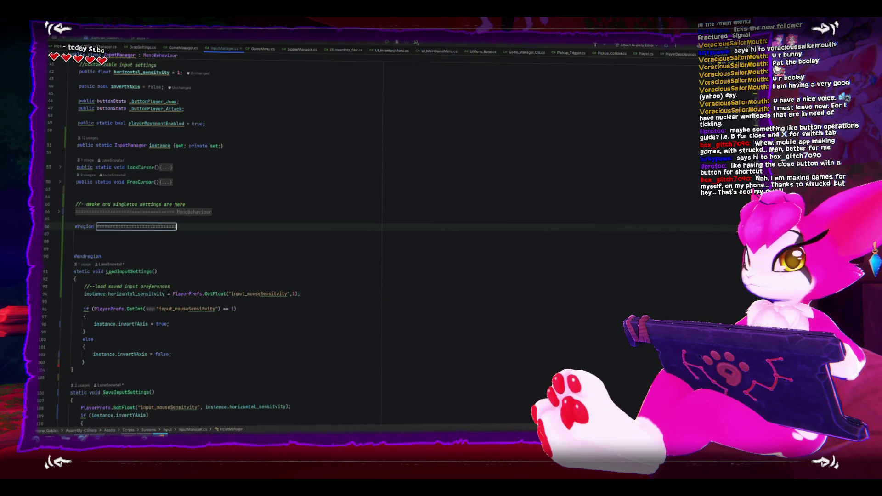
type(" Save")
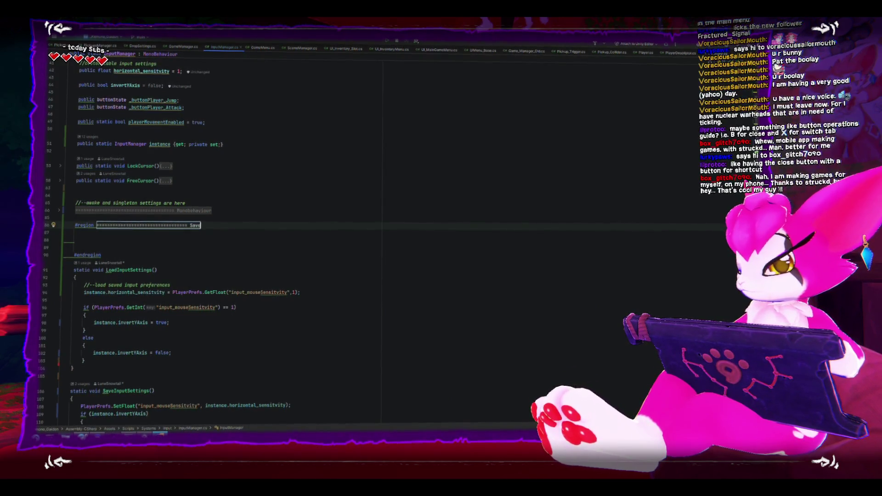
key("BackSpace")
type("Edit")
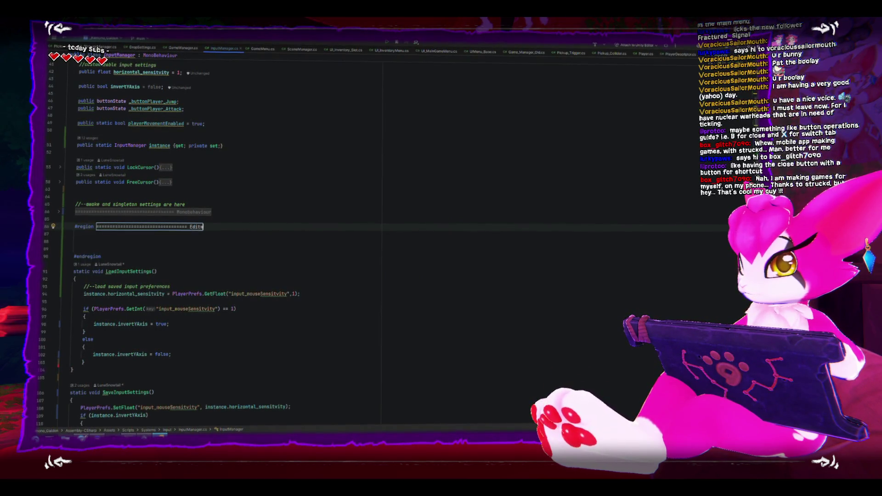
type(", Save and Load")
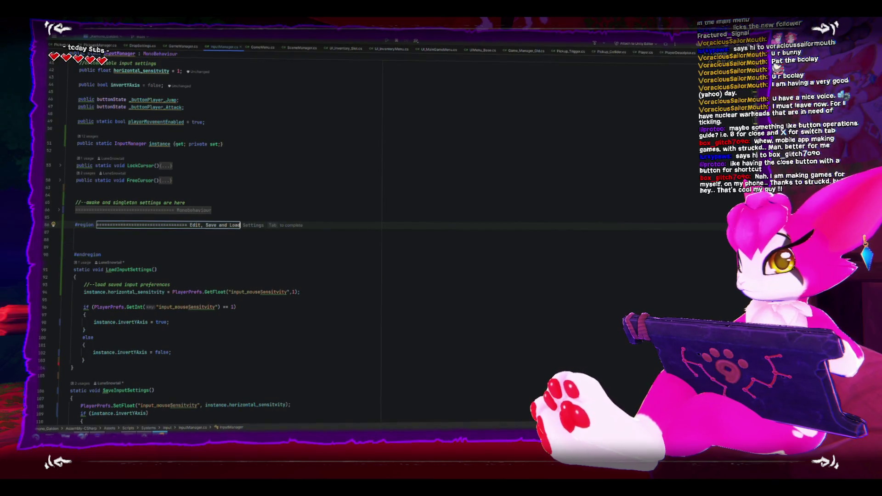
key("Tab")
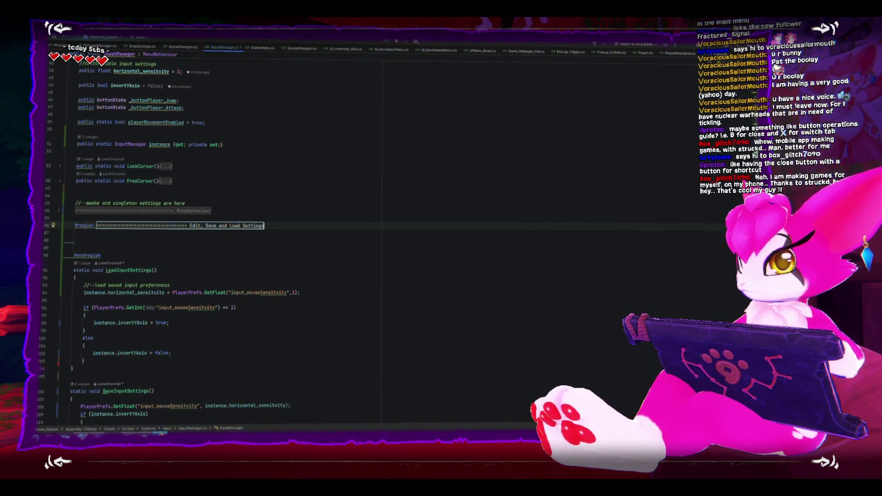
Enclose the LoadInputSettings and save settings methods in the new region and fold it
left_click(125, 324)
left_click_drag(74, 271, 85, 362)
scroll(128, 362, "down", 2)
scroll(129, 362, "down", 7)
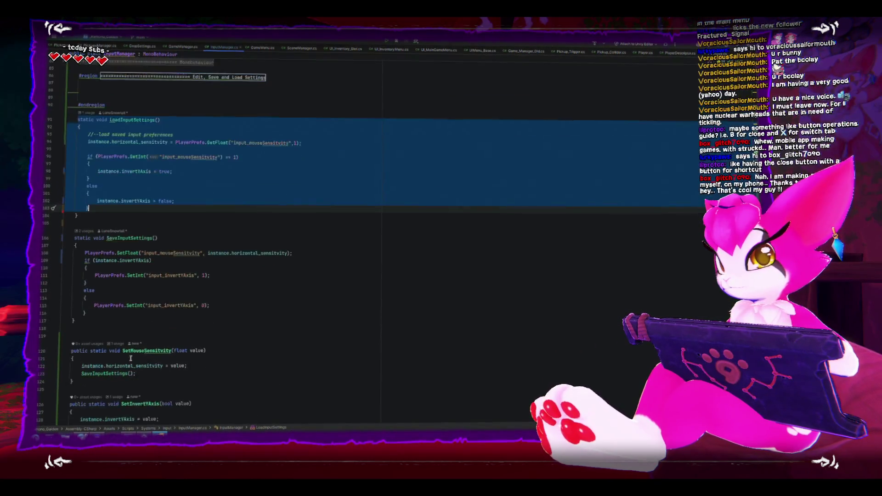
scroll(138, 299, "up", 5)
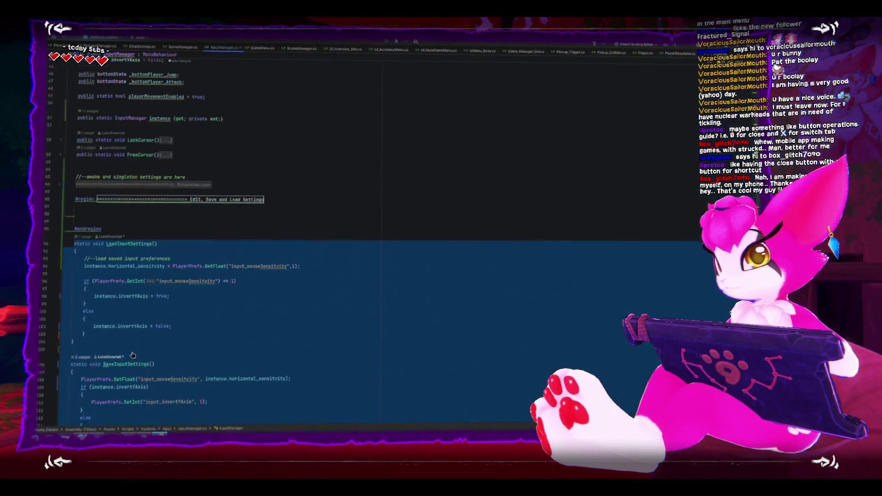
key("ctrl+z")
key("ctrl+z")
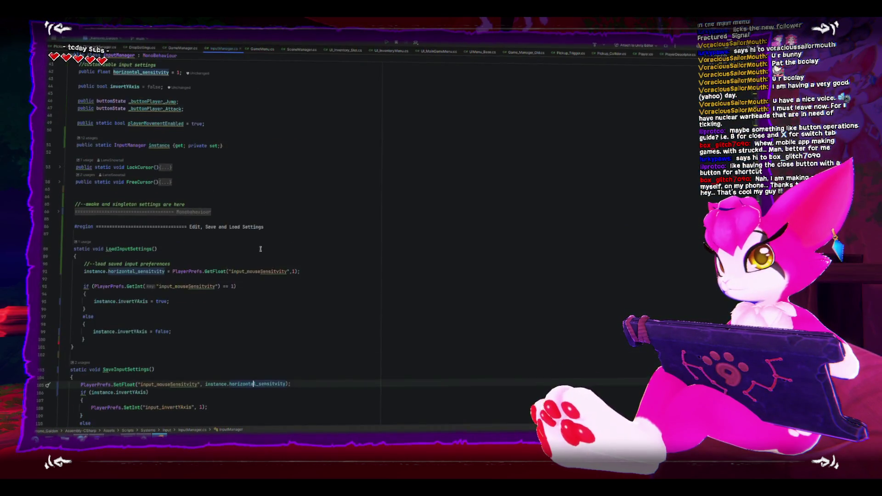
scroll(144, 275, "down", 3)
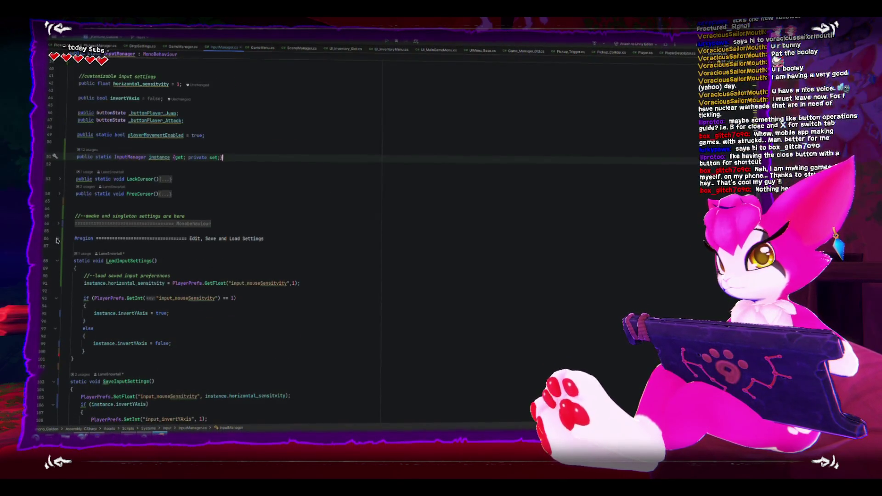
key("ctrl+z")
left_click(128, 254)
key("Down")
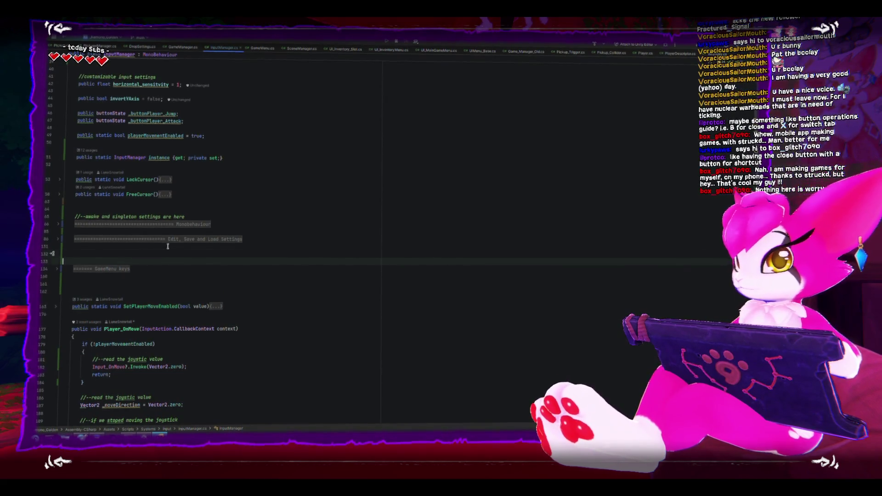
Delete the extra blank line above the GameMenu keys region and switch to Unity to reload scripts
key("BackSpace")
key("Down")
key("Down")
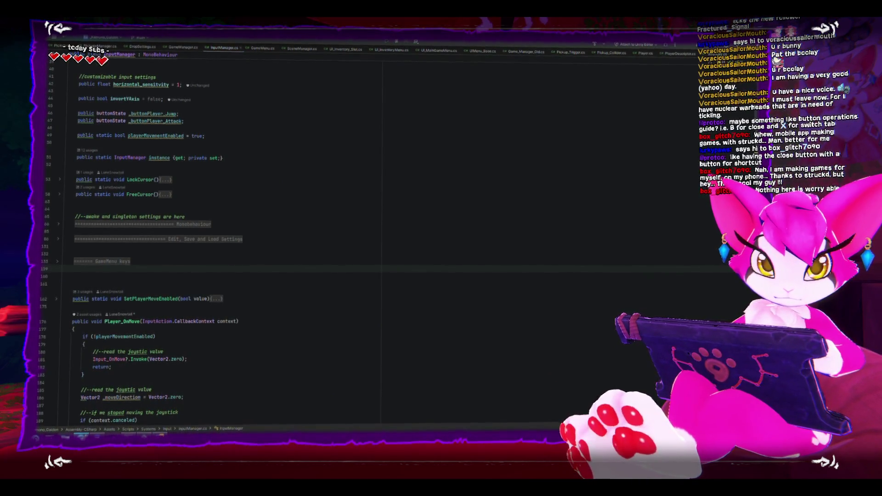
key("alt+Tab")
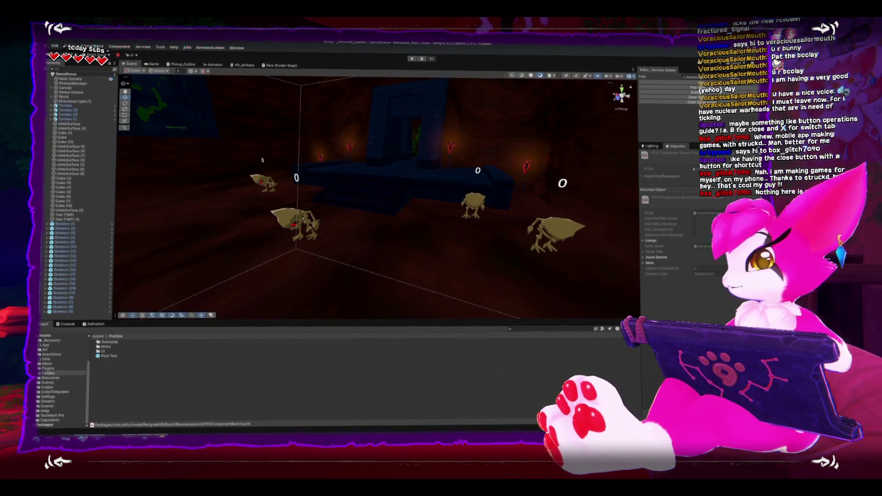
Select and frame Skeleton (4), orbiting around it to see the other skeletons
mouse_move(412, 197)
left_mouse_down()
mouse_move(344, 189)
mouse_move(516, 184)
left_mouse_up()
left_click(339, 225)
key("f")
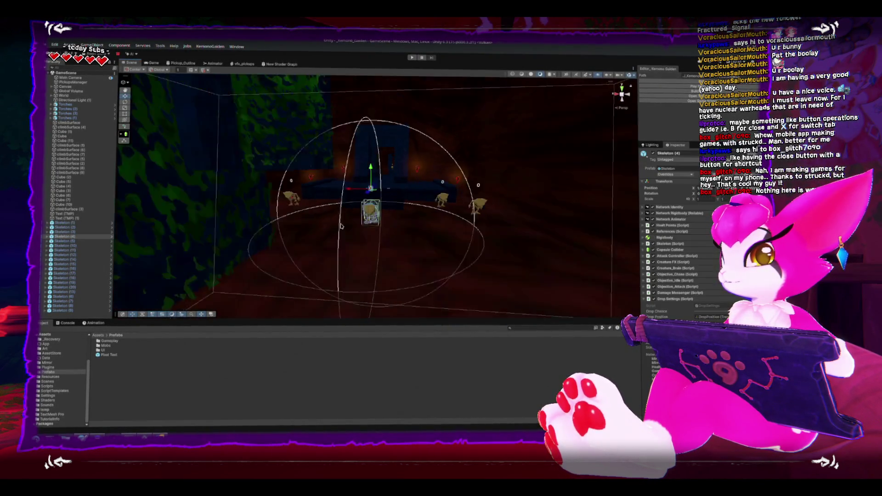
scroll(425, 183, "down", 5)
mouse_move(425, 182)
left_mouse_down()
mouse_move(394, 160)
mouse_move(387, 171)
left_mouse_up()
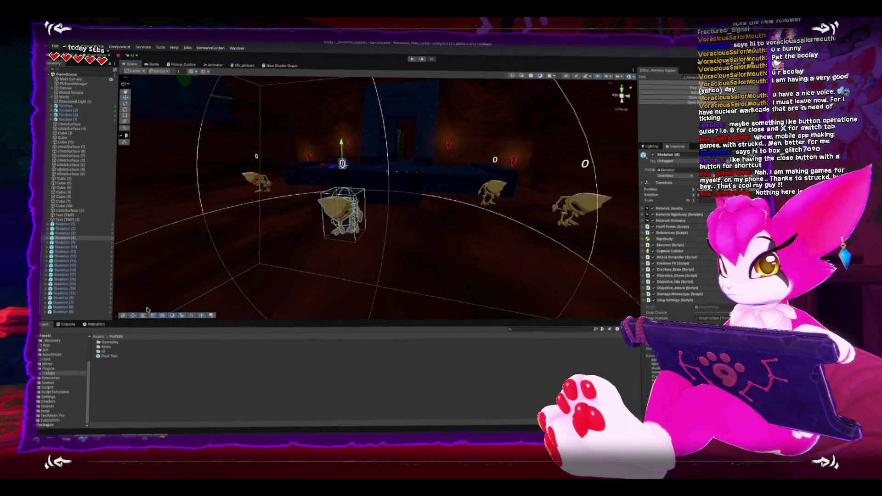
Show the Console and prefab assets, then return to Rider with the caret on line 132
key("ctrl+shift+c")
key("ctrl+5")
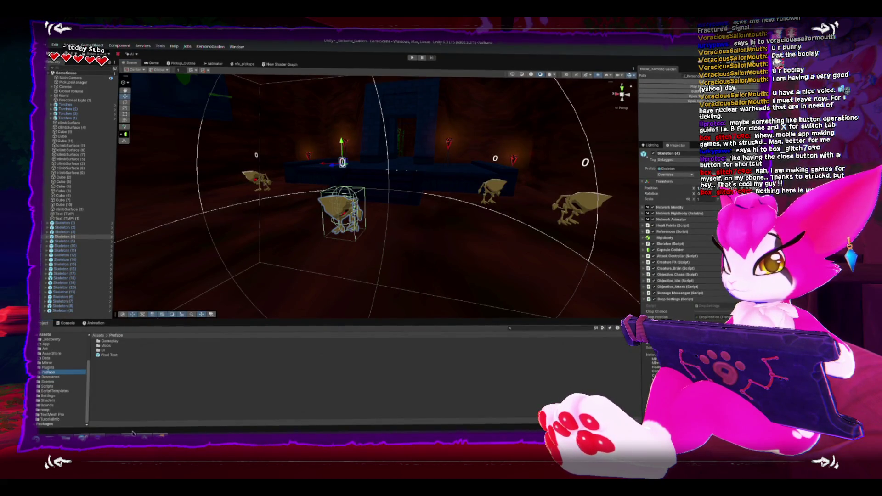
left_click(132, 433)
left_click(233, 255)
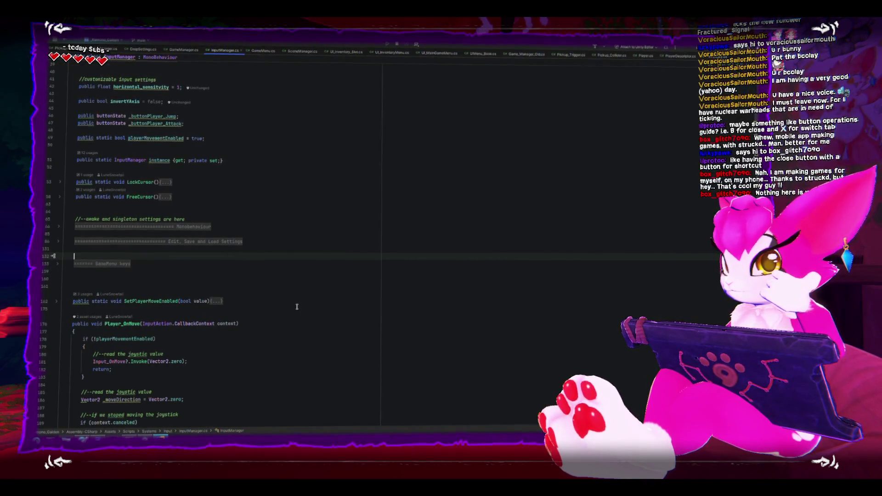
Collapse the Player_OnMove body in InputManager.cs, check the #region layout, then minimize Rider
scroll(297, 307, "down", 10)
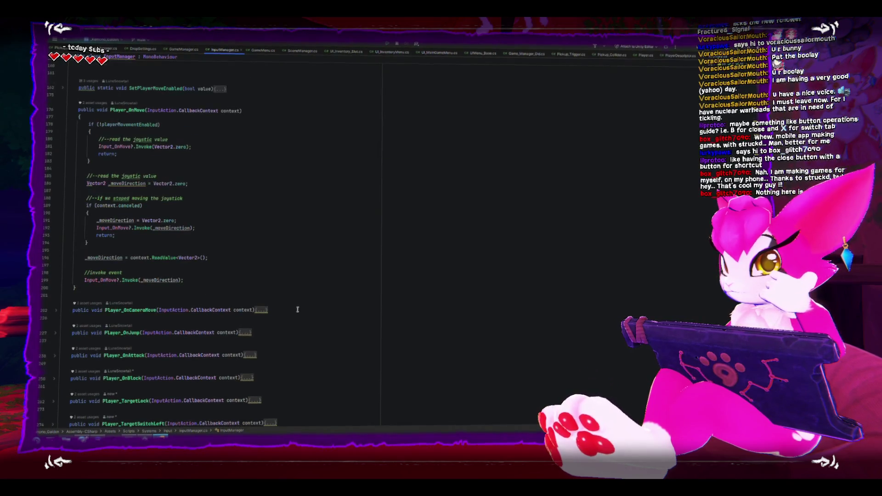
left_click(63, 109)
scroll(65, 111, "up", 5)
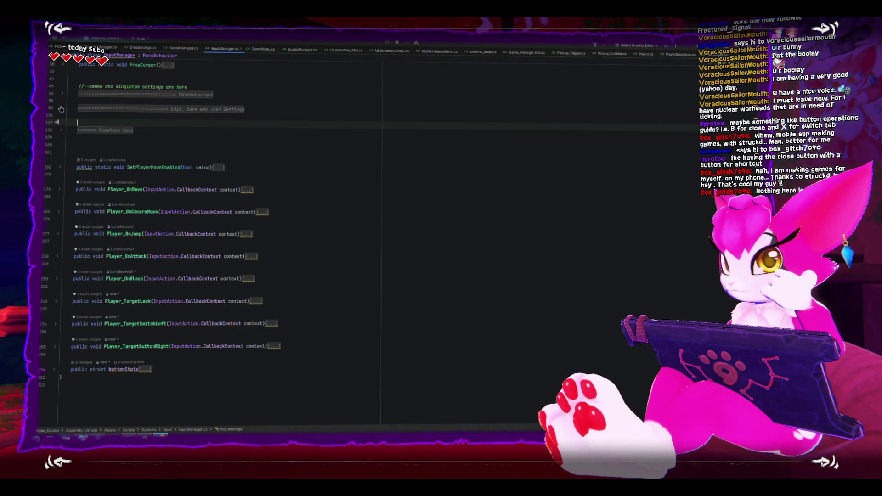
scroll(322, 345, "up", 5)
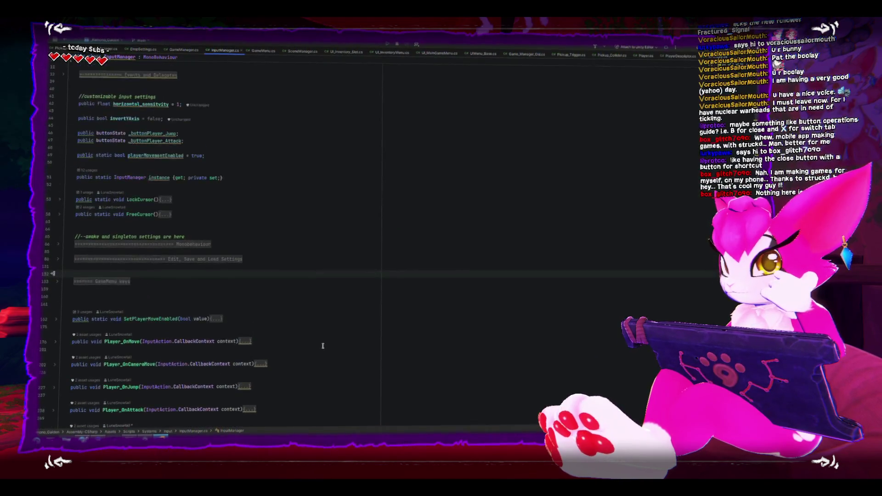
scroll(323, 346, "down", 6)
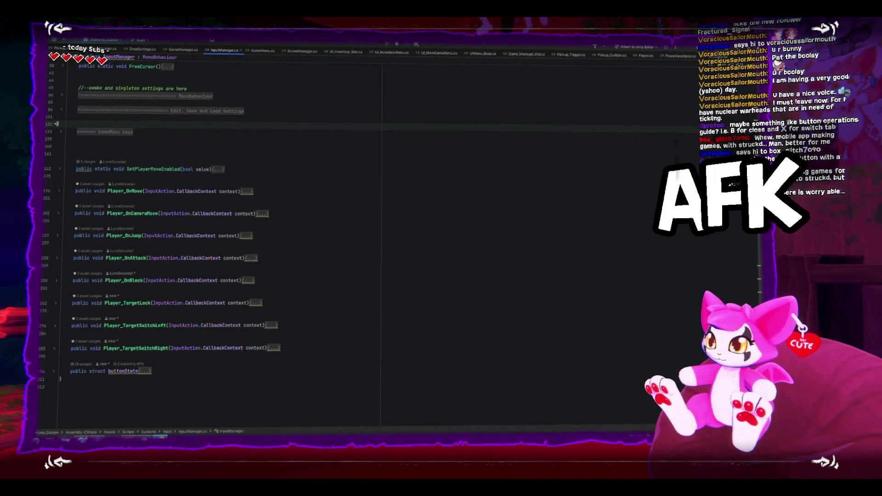
key("super+Down")
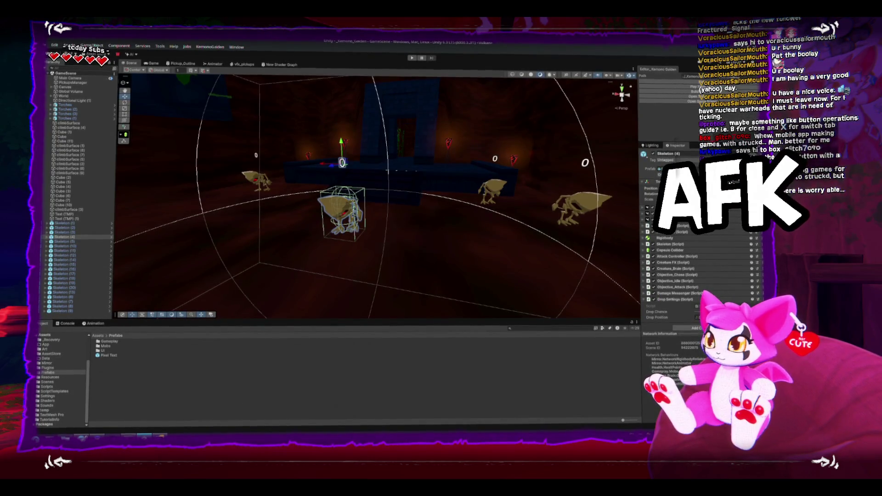
Select the Skeleton (3) enemy in the Hierarchy
left_click(62, 232)
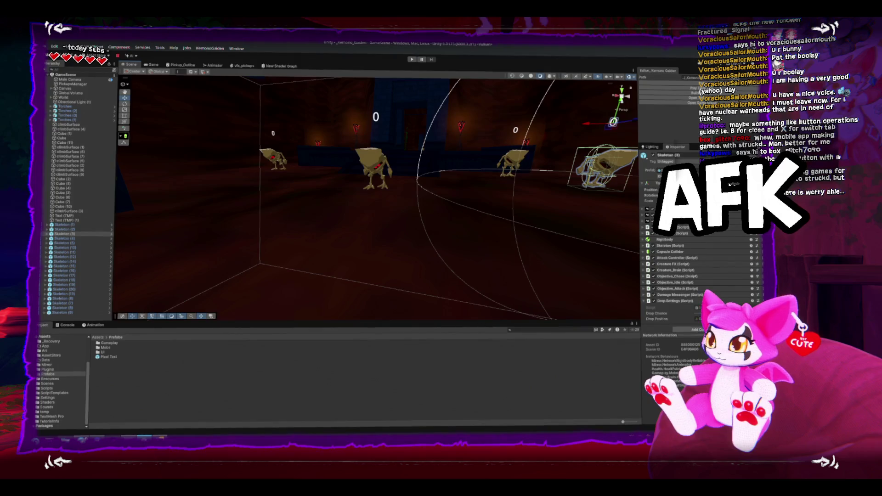
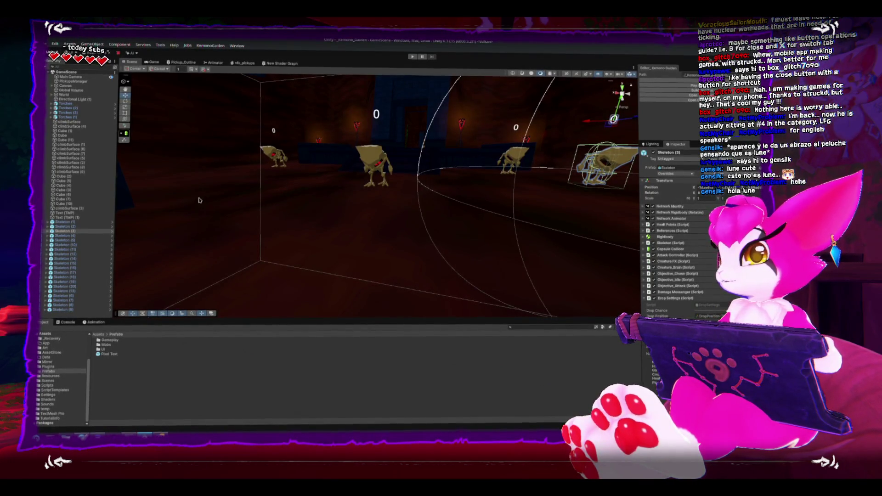
Select and frame Skeleton (4), then inspect the Main Camera object
left_click(363, 186)
key("f")
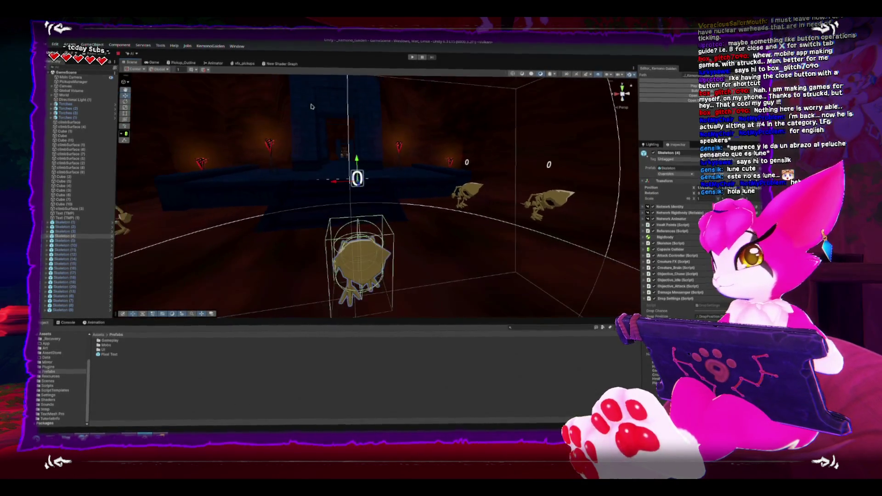
scroll(338, 163, "down", 3)
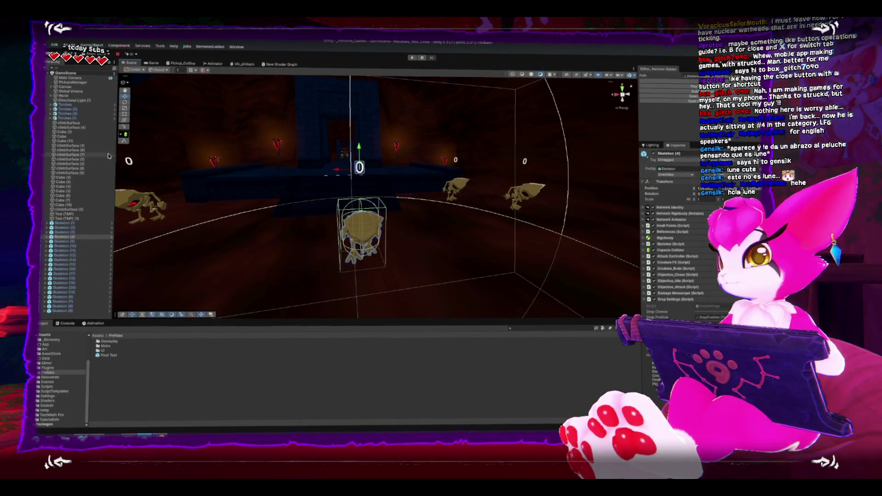
left_click(69, 78)
Widen the Hierarchy, reframe Skeleton (4) and orbit to face it frontally
mouse_move(115, 126)
left_mouse_down()
mouse_move(154, 130)
mouse_move(132, 134)
left_mouse_up()
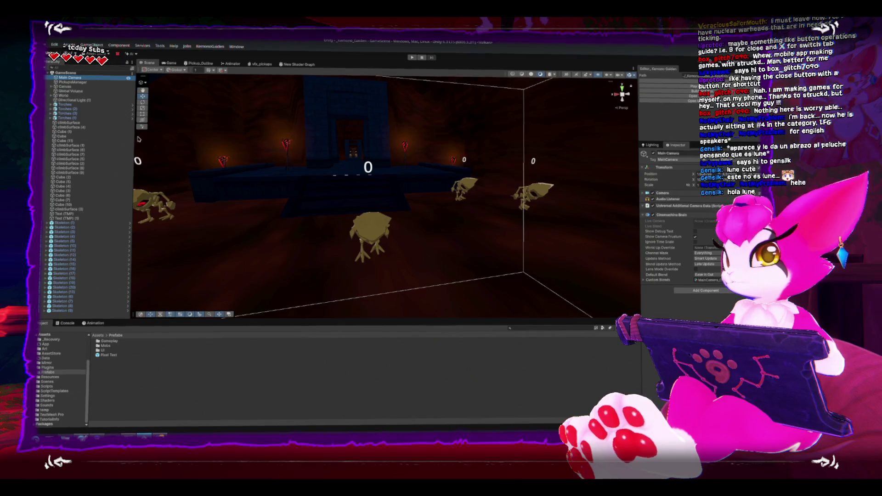
left_click(369, 232)
key("f")
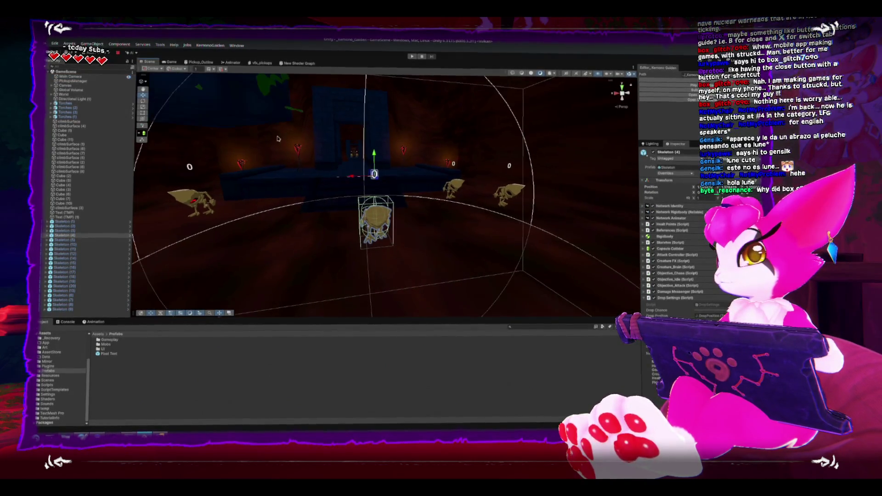
mouse_move(263, 181)
left_mouse_down()
mouse_move(247, 136)
mouse_move(406, 143)
left_mouse_up()
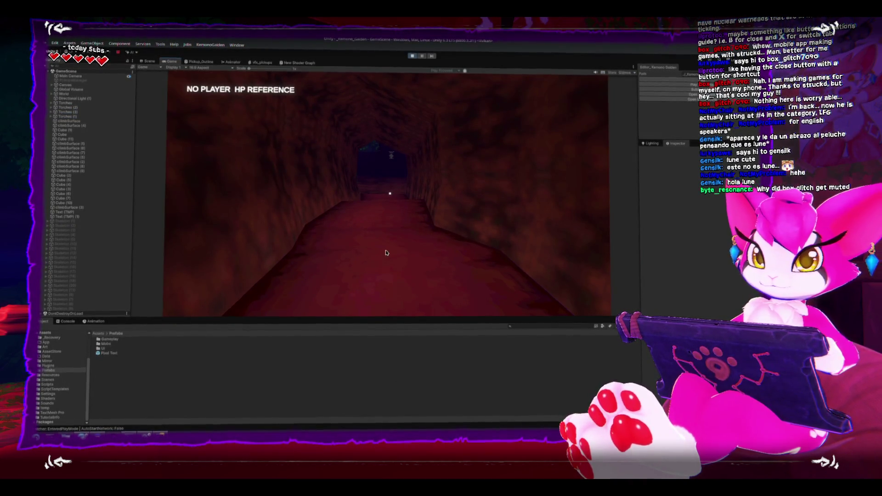
Restart Play mode and host a new game on port 7777
left_click(412, 57)
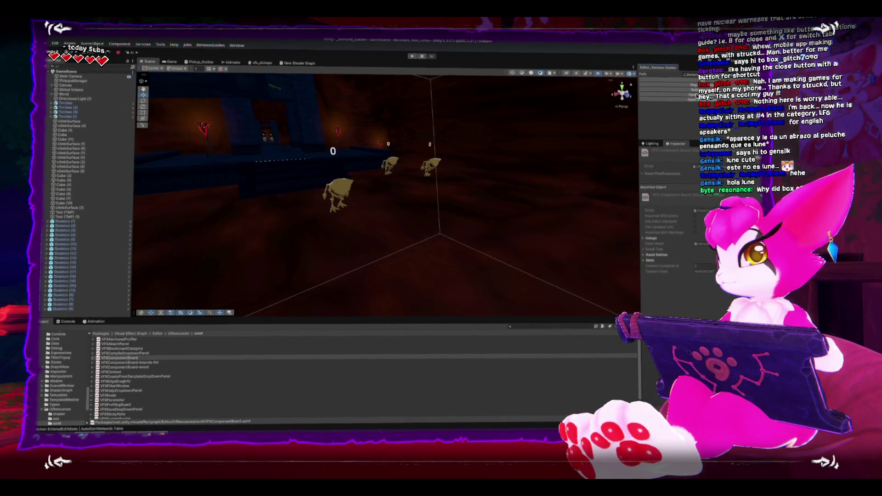
left_click(174, 63)
key("ctrl+p")
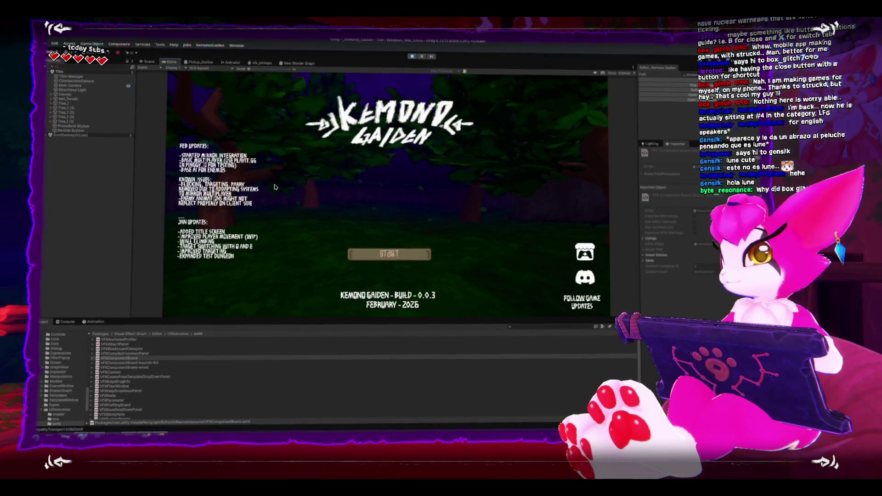
left_click(389, 254)
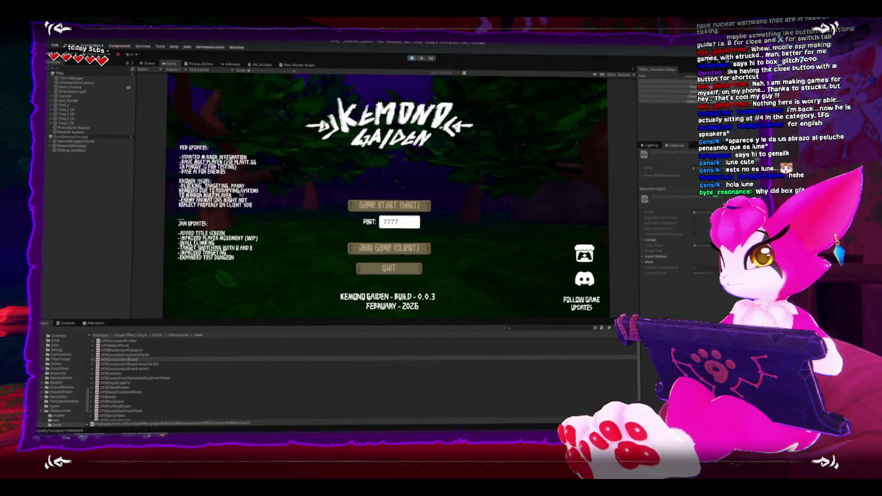
left_click(368, 205)
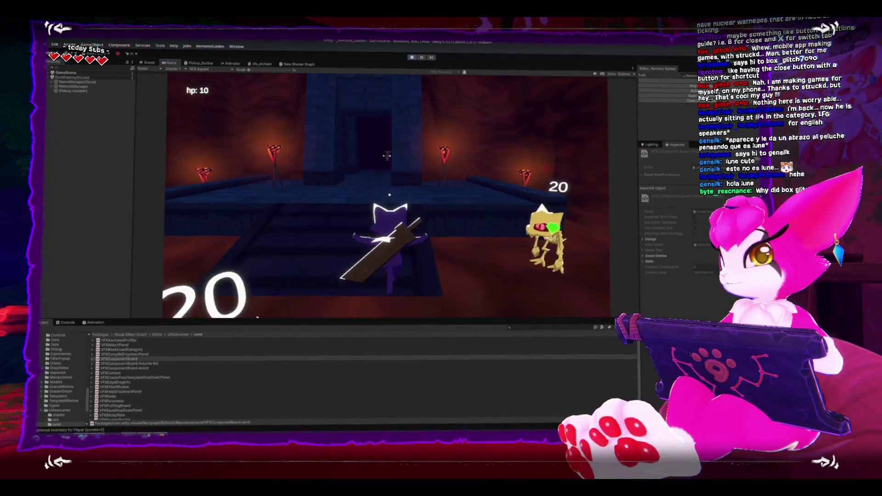
Walk the player down the corridor toward the enemies, checking the inventory once
key("space")
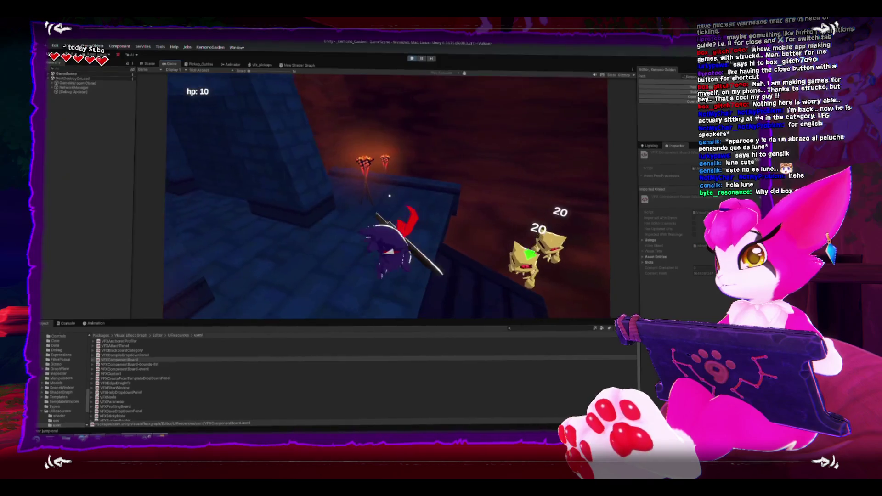
key("i")
key("i")
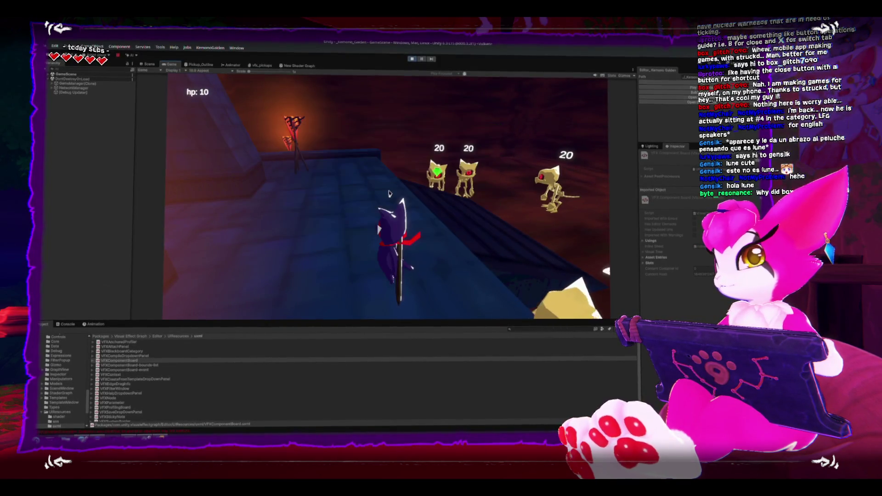
key("w")
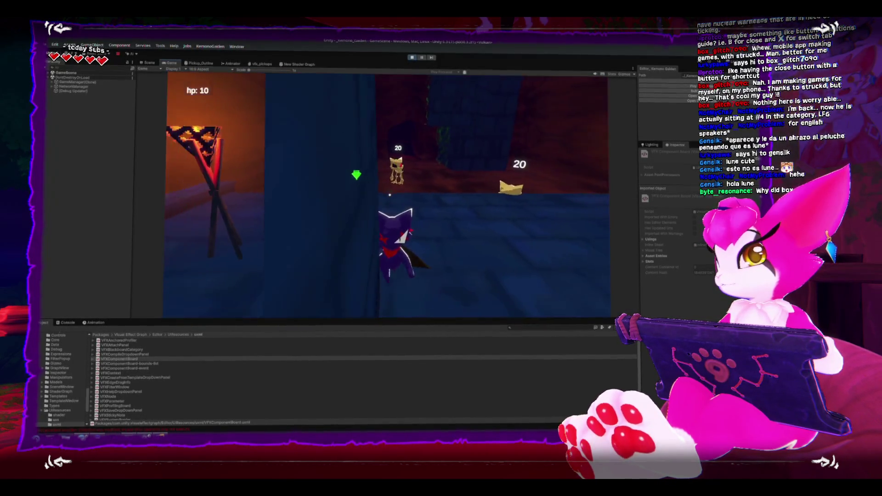
key("w")
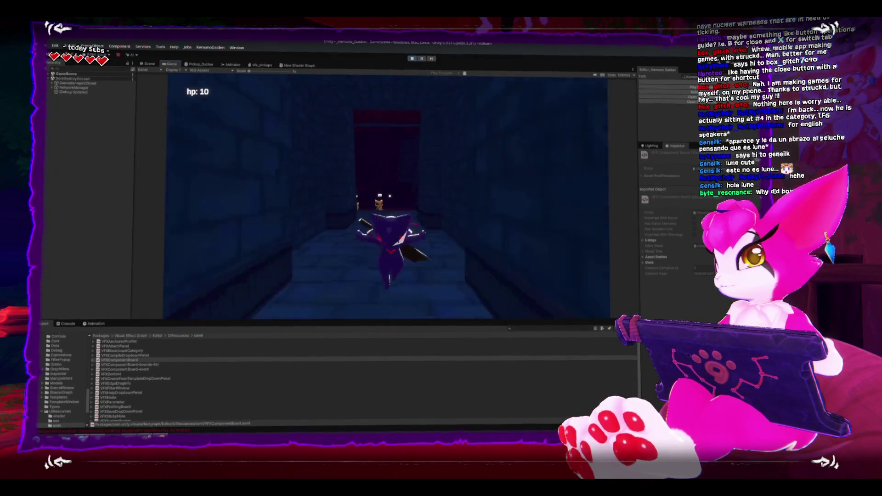
key("w")
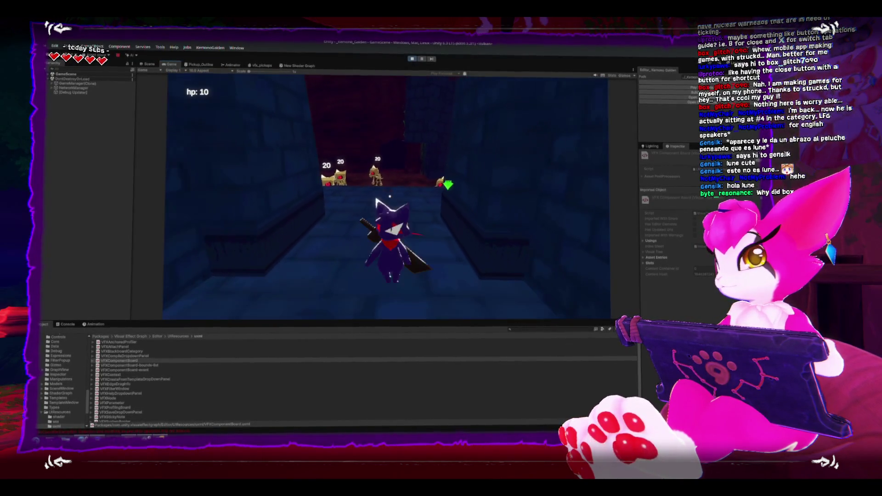
left_click(49, 75)
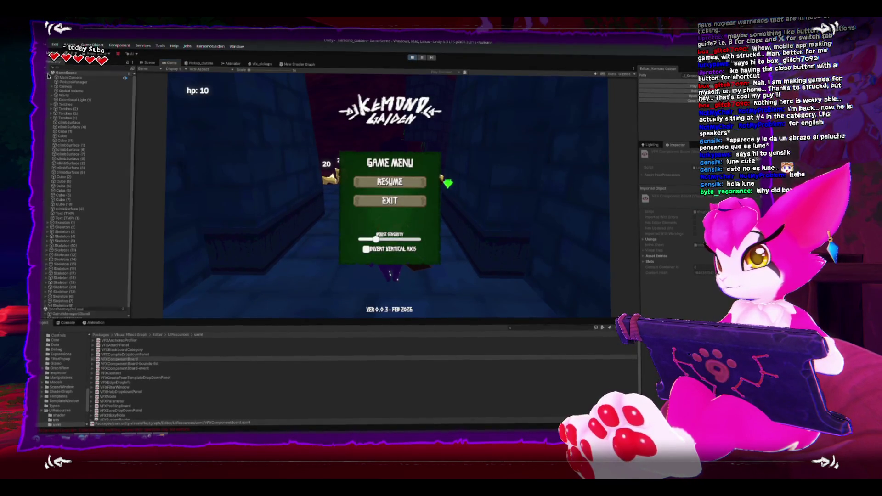
Select GameCore(Clone), then exit the match back to the title screen
scroll(84, 182, "down", 2)
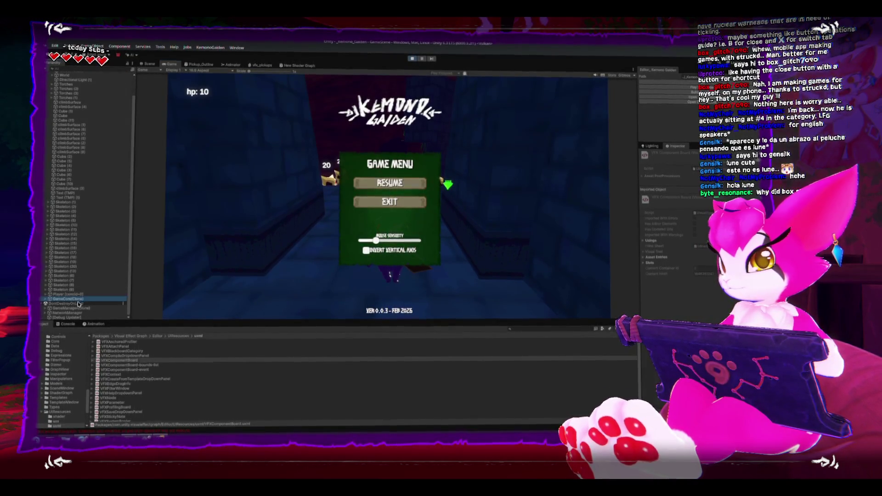
left_click(50, 299)
scroll(44, 306, "up", 1)
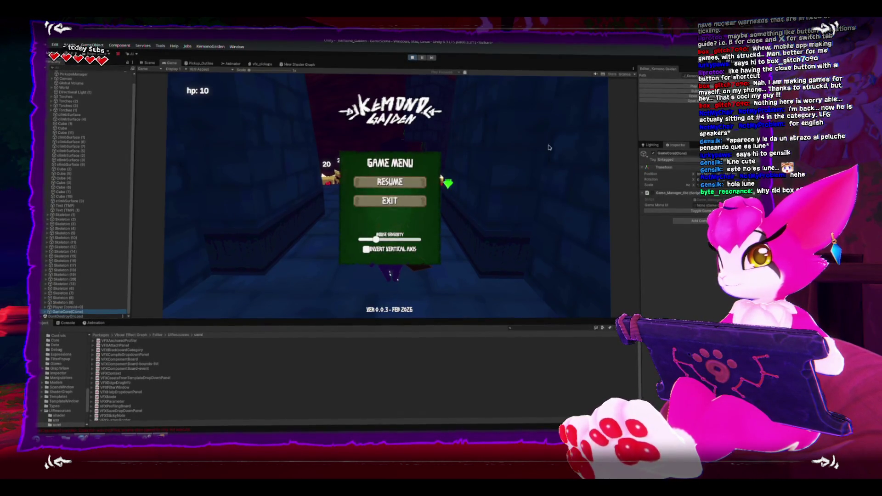
left_click(422, 202)
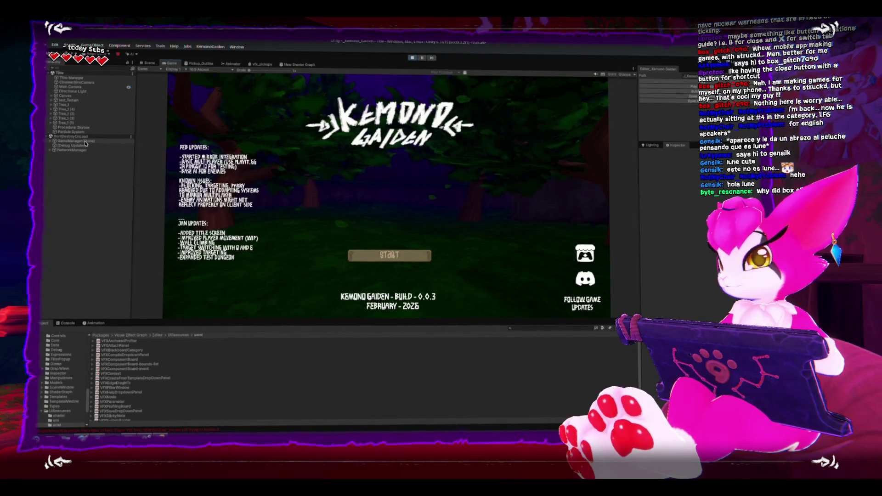
Inspect GameManager(Clone) and read its script in Rider before closing it
left_click(84, 142)
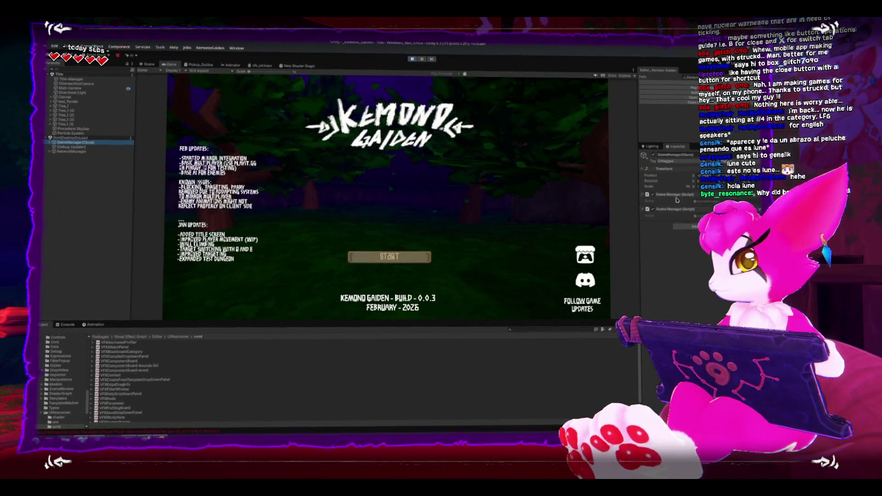
double_click(689, 202)
scroll(382, 220, "down", 5)
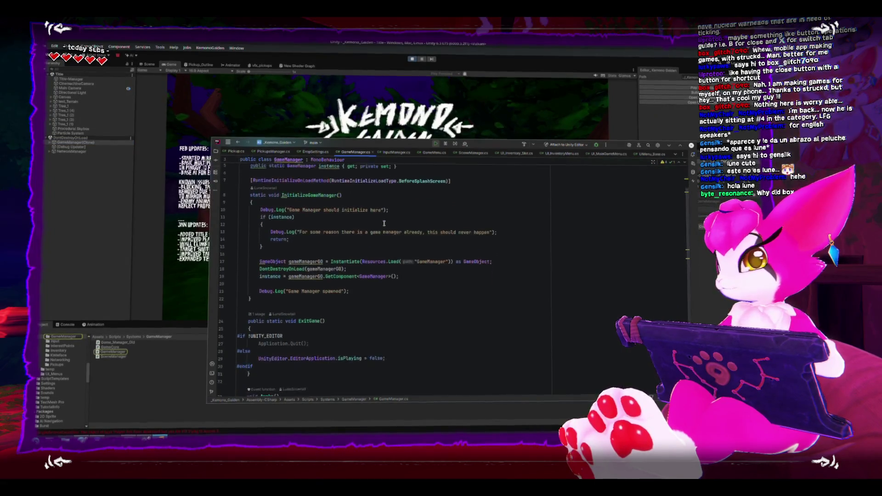
scroll(383, 221, "up", 6)
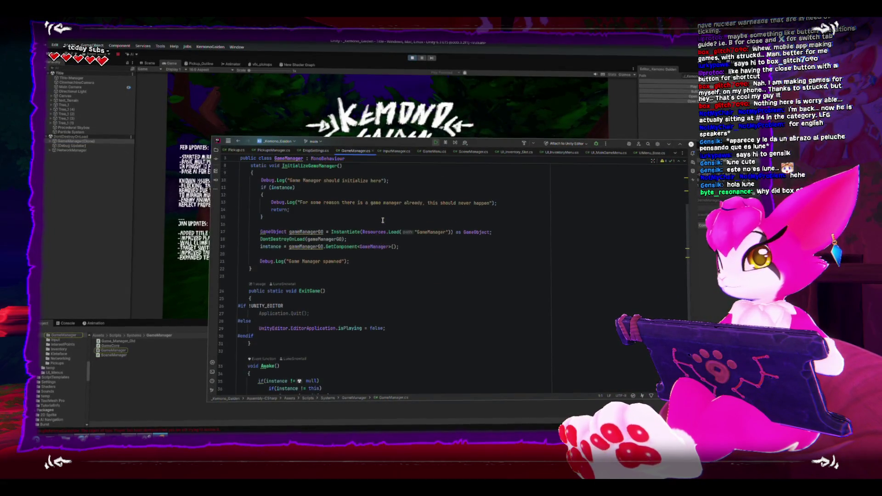
left_click(157, 208)
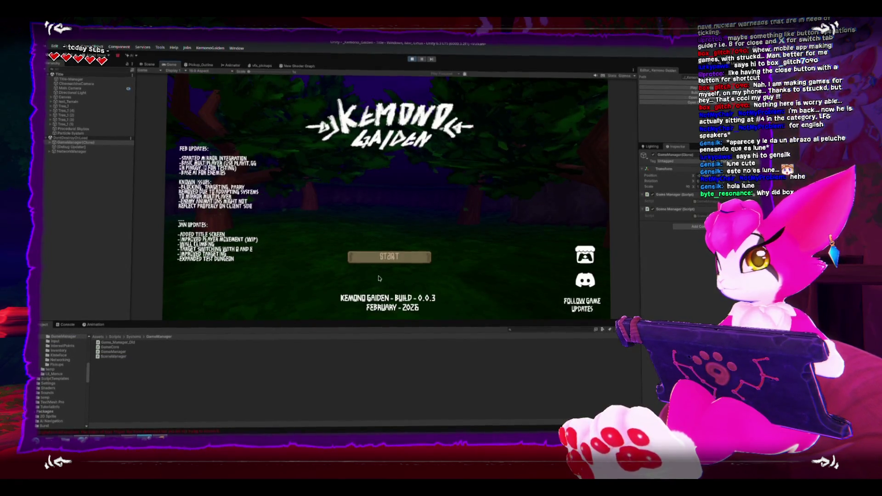
left_click(381, 257)
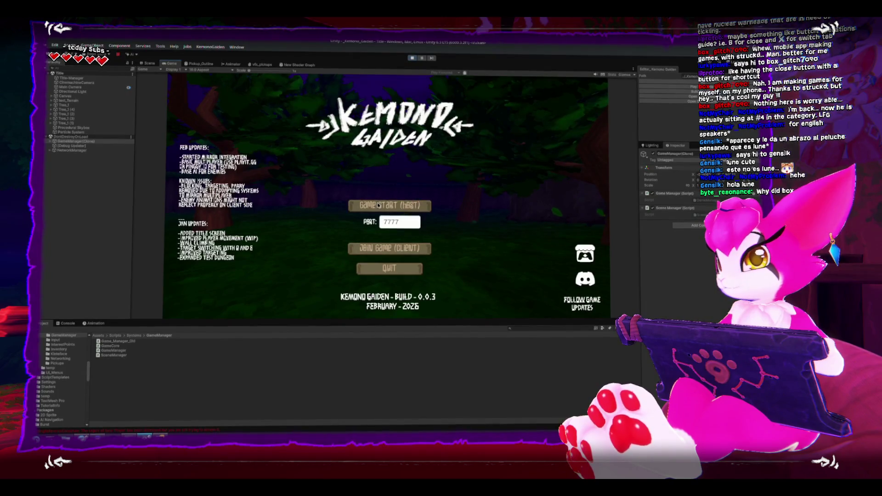
left_click(378, 205)
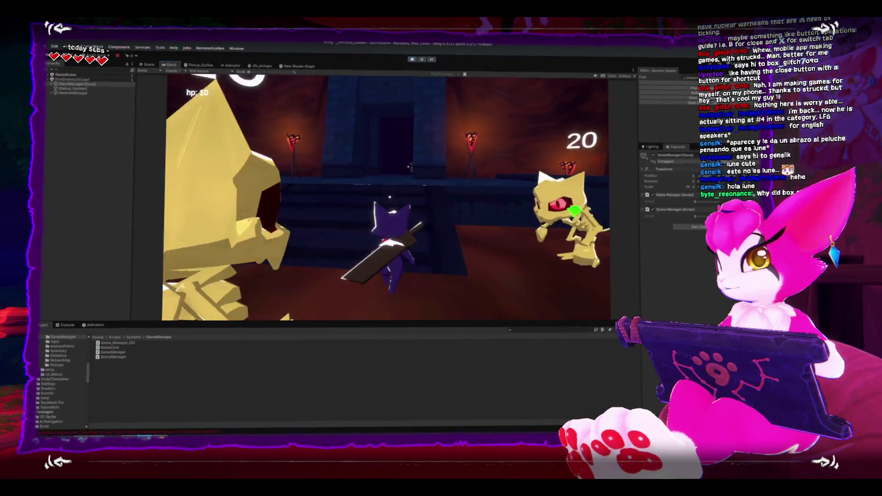
key("Escape")
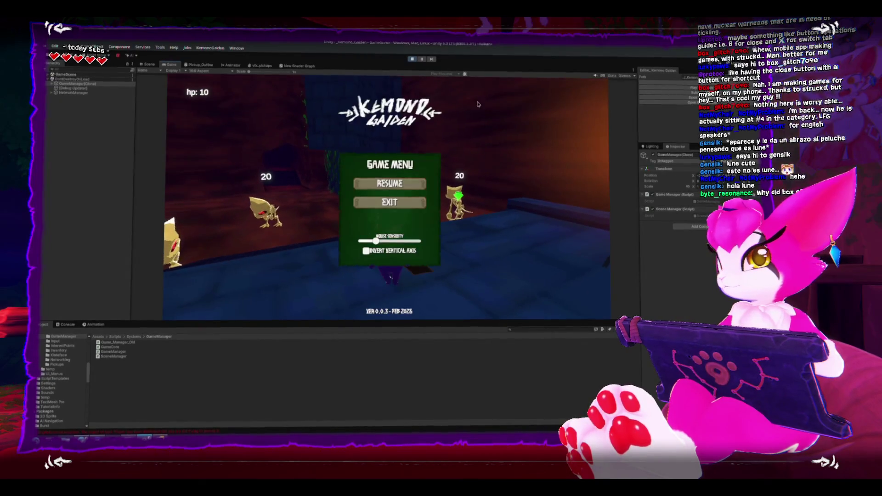
left_click(389, 200)
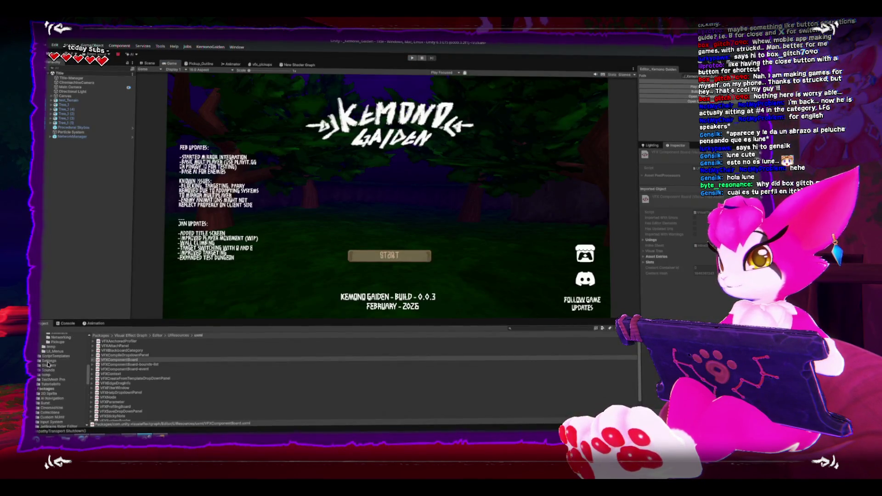
Open the Player prefab from Prefabs/Gameplay, collapse Player Descriptor and expand Player (Script)
scroll(62, 381, "down", 3)
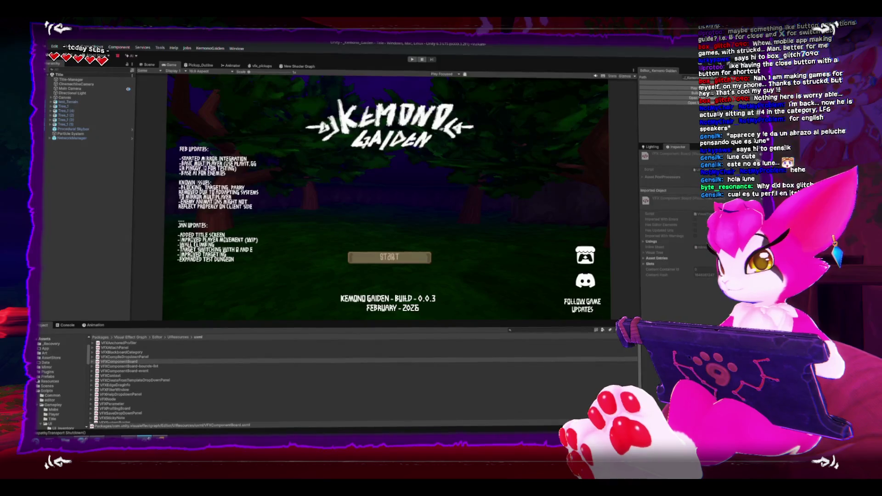
left_click(119, 361)
left_click(74, 374)
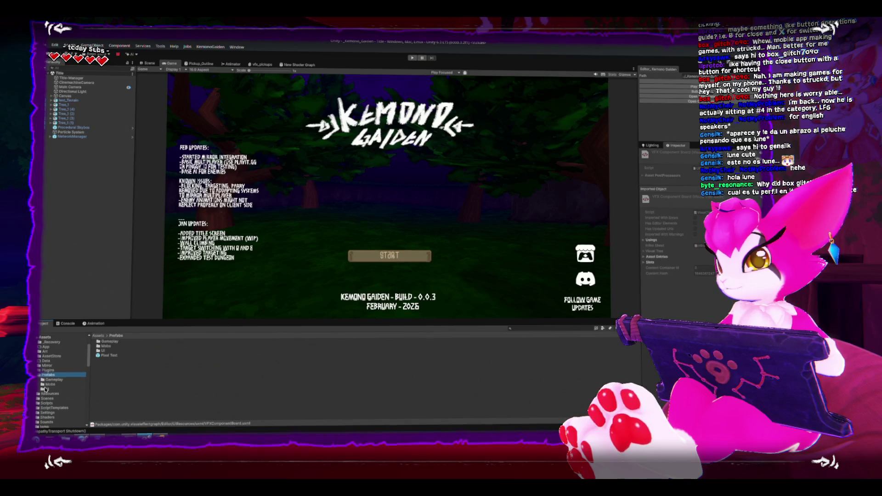
double_click(106, 342)
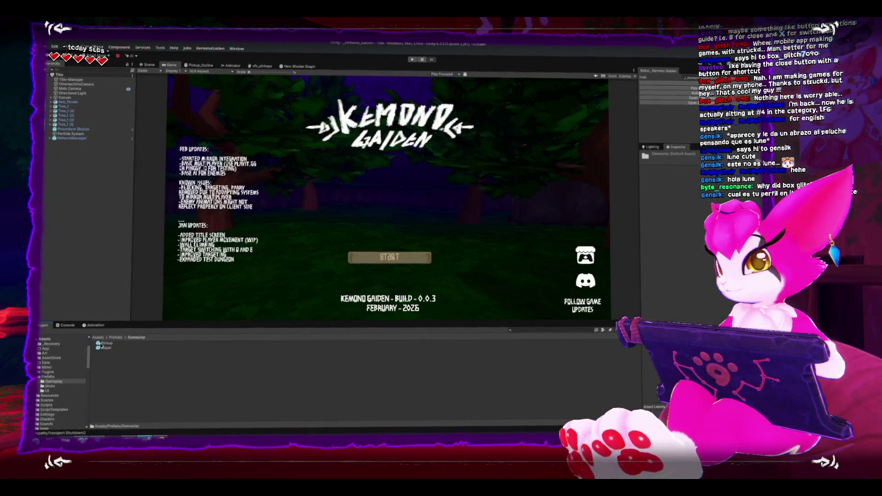
double_click(105, 347)
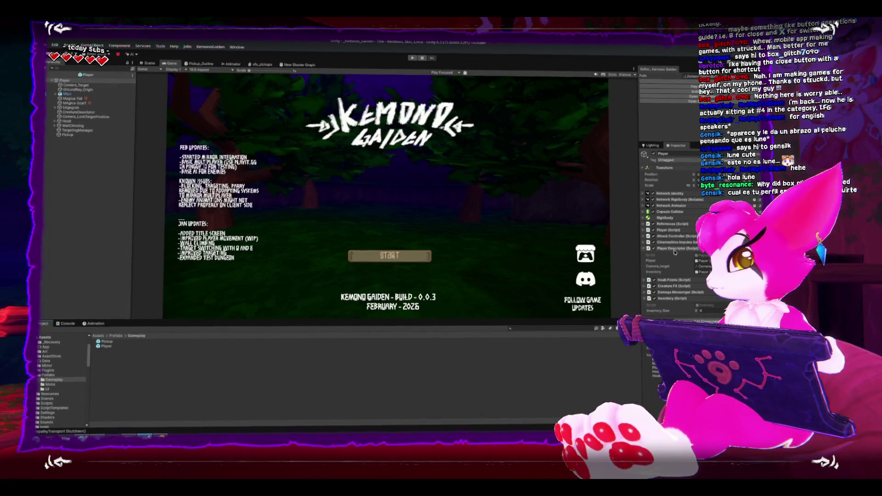
left_click(644, 248)
left_click(647, 232)
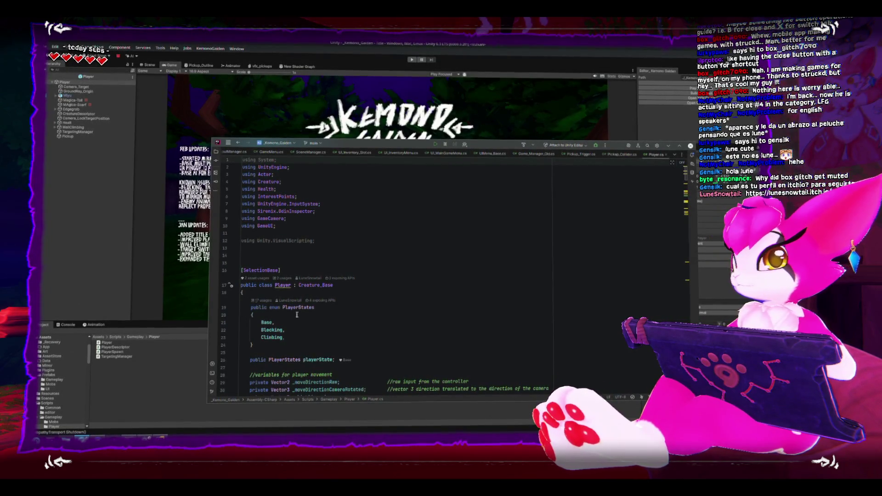
Select the Game_Manager_Old.Initialize() line in Player's Awake method
scroll(297, 314, "down", 15)
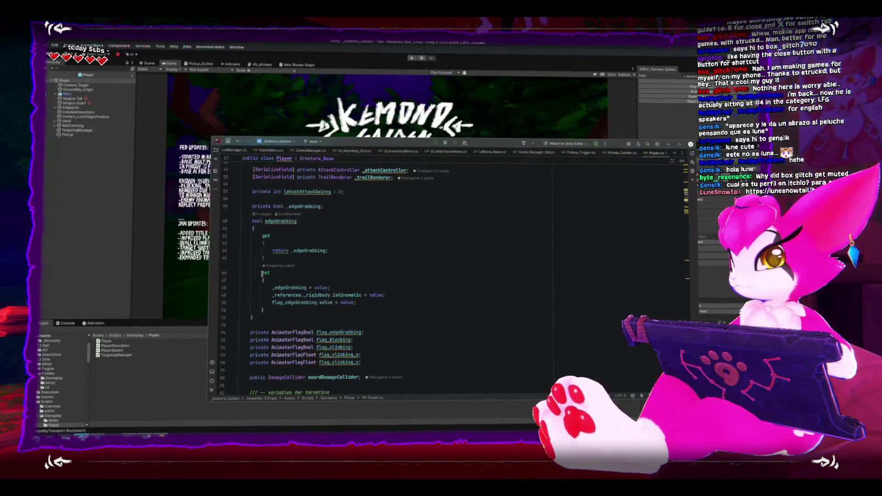
scroll(311, 327, "down", 10)
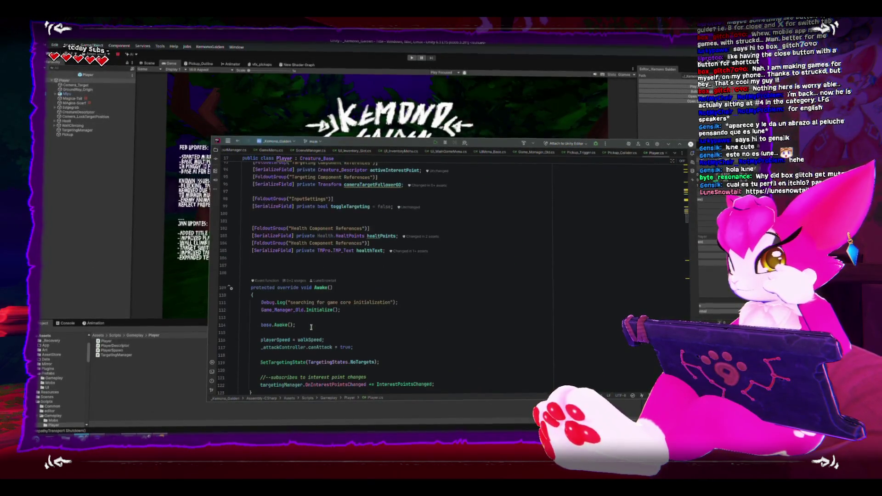
left_click(285, 311)
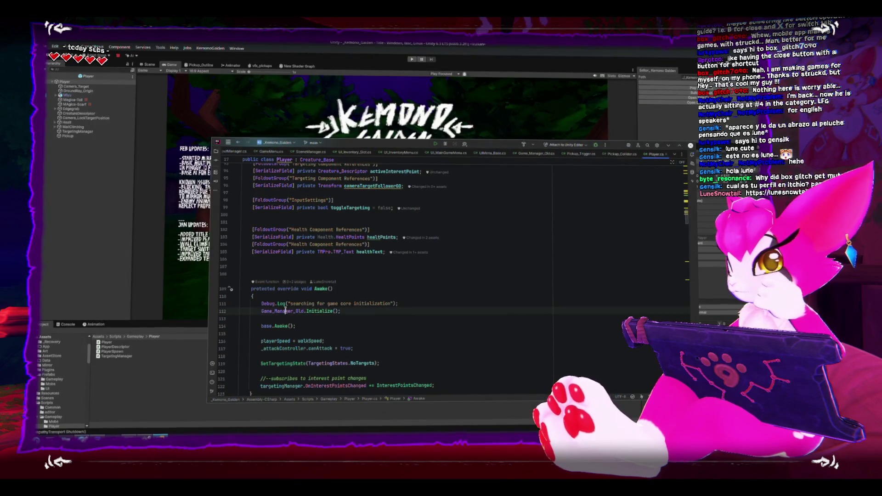
key("End")
key("shift+Home")
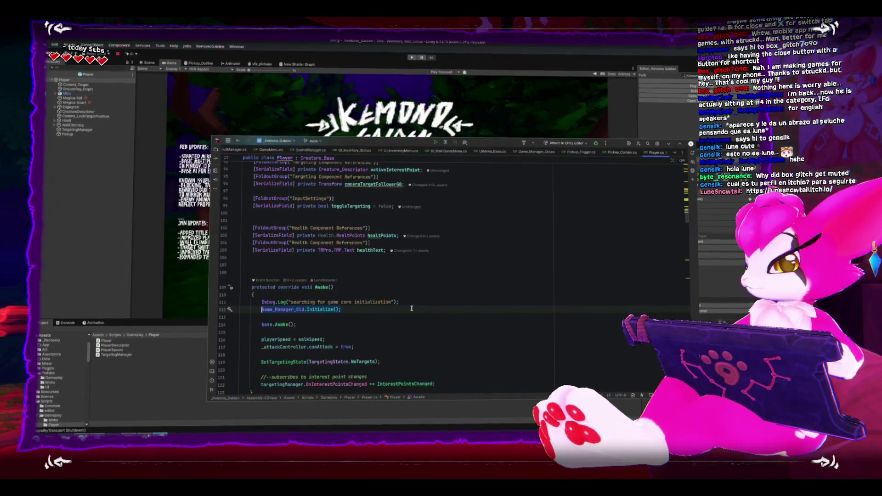
right_click(278, 312)
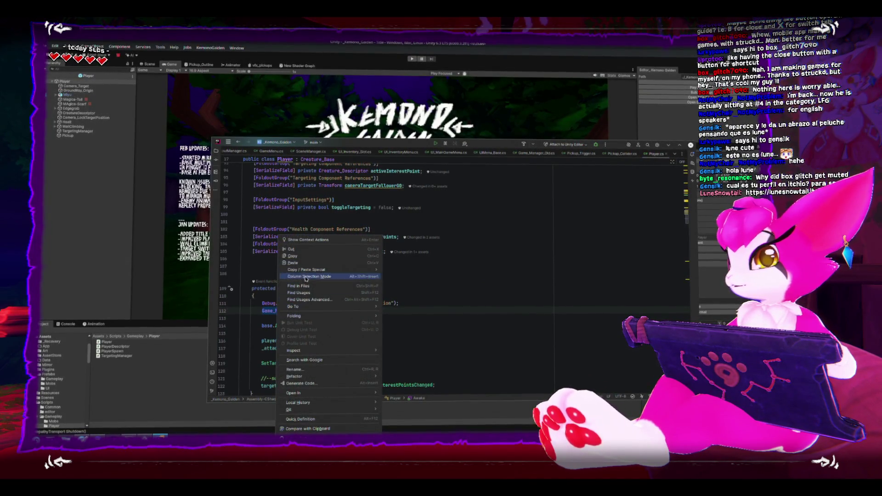
left_click(271, 308)
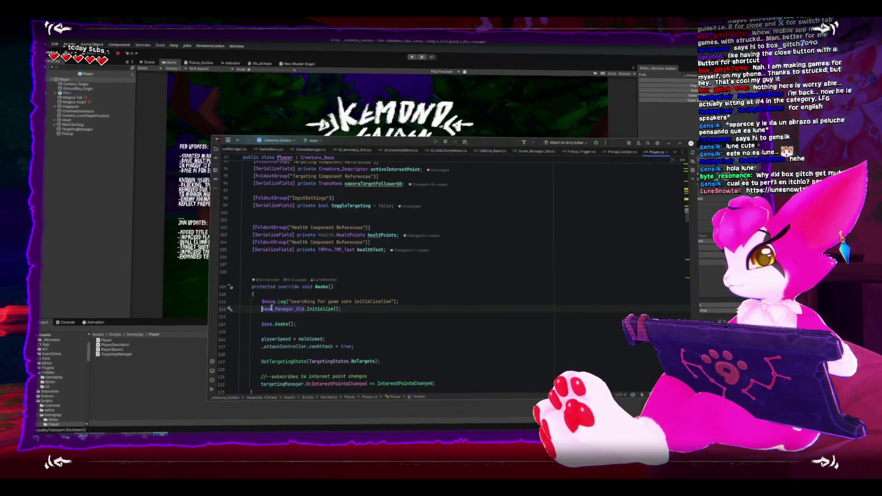
Go to the Initialize declaration in Game_Manager_Old.cs and review it
left_click(314, 309, "ctrl")
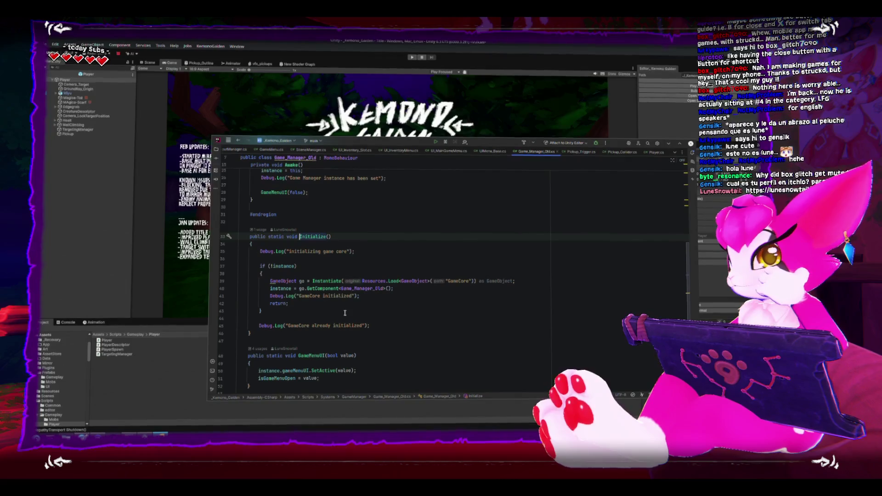
scroll(334, 308, "up", 5)
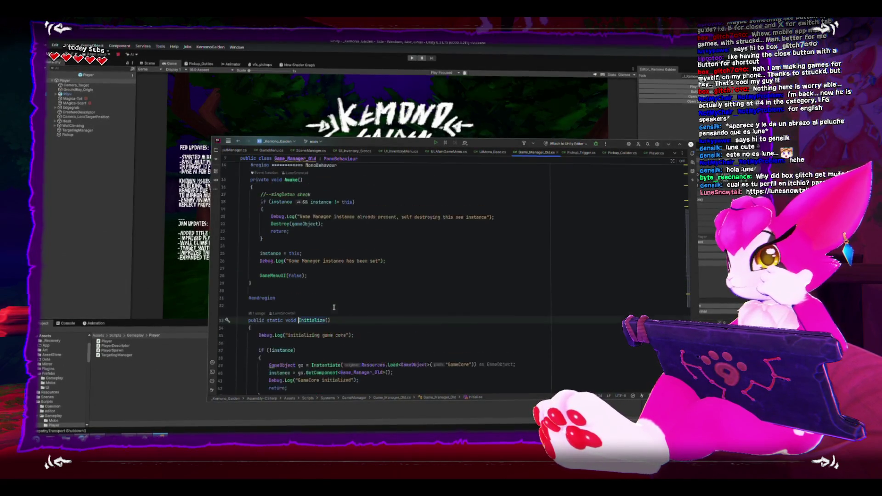
scroll(334, 307, "down", 7)
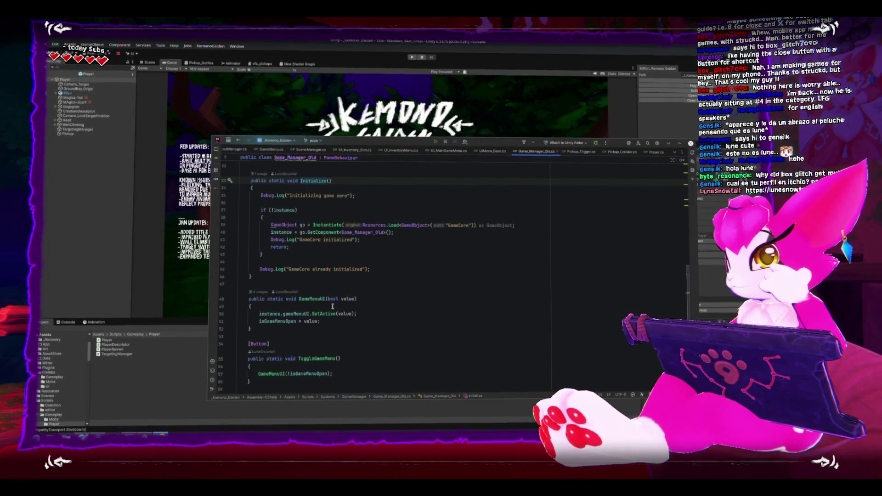
scroll(332, 307, "up", 2)
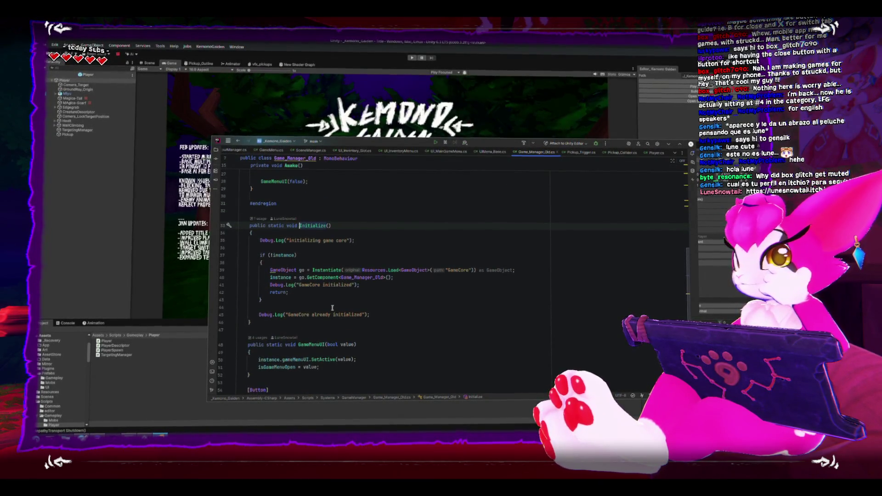
scroll(332, 307, "up", 2)
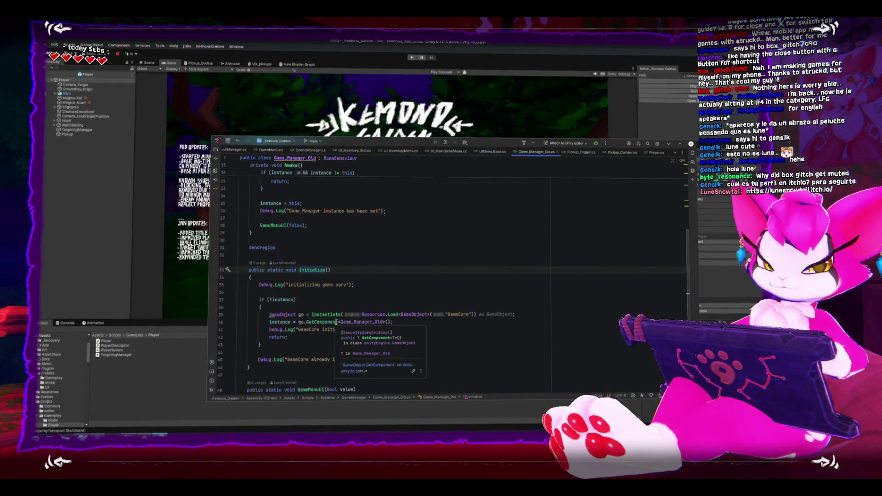
left_click(102, 347)
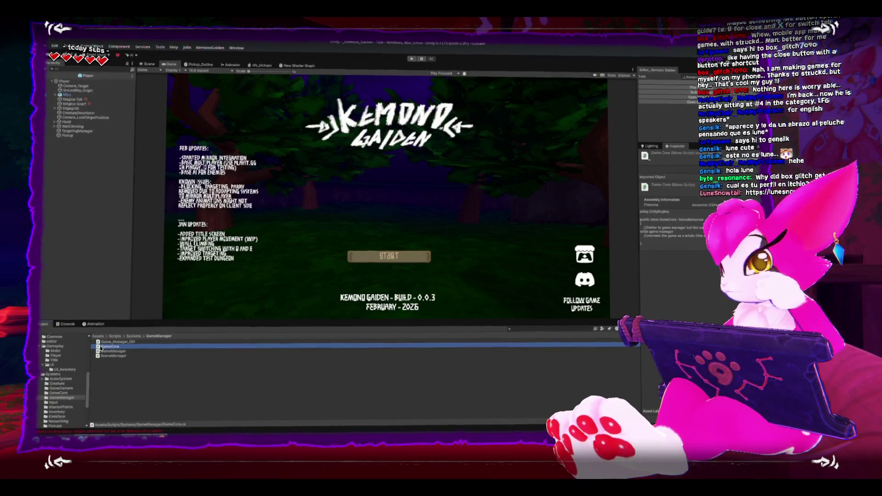
Open GameManager from the Systems/GameManager folder in Rider and scroll through it
key("alt+Tab")
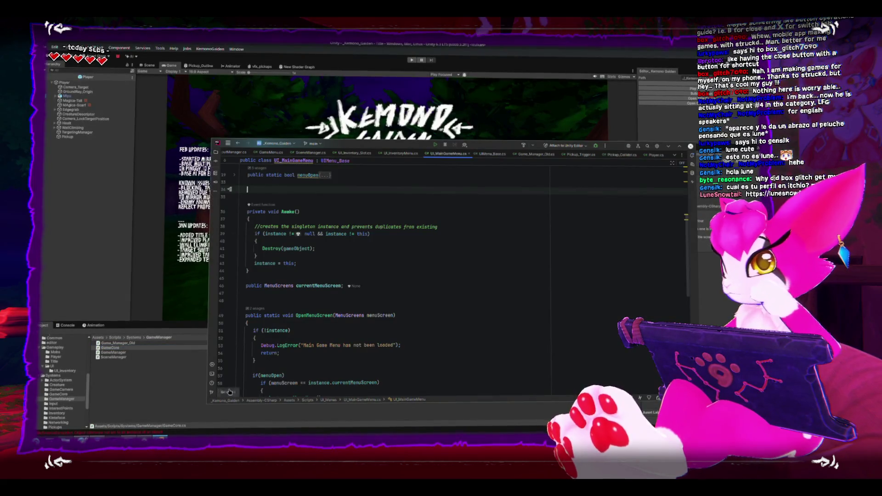
scroll(235, 373, "up", 1)
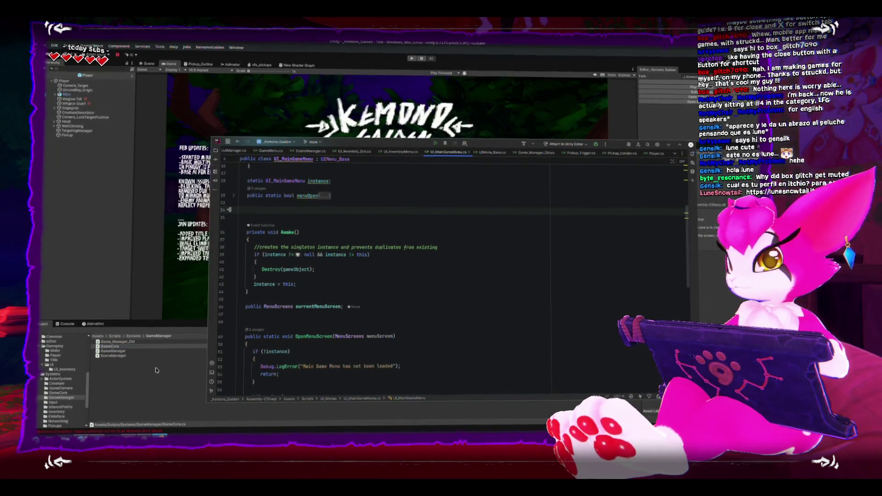
key("alt+Tab")
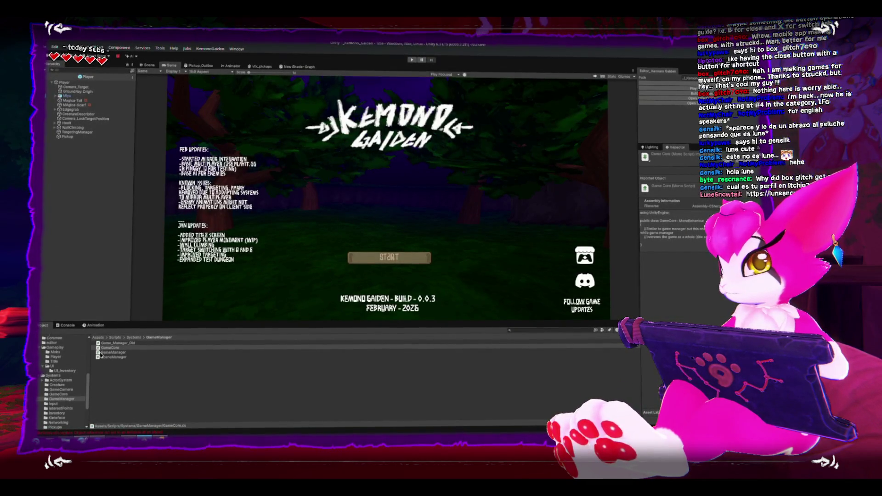
left_click(102, 352)
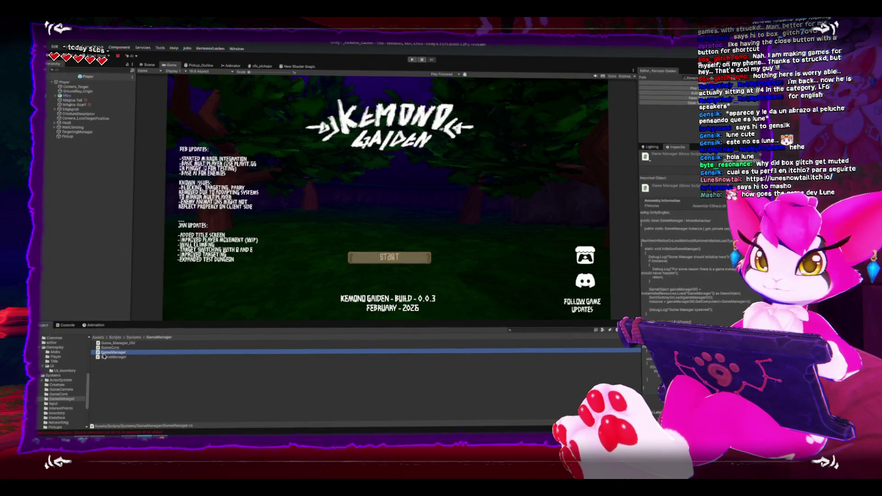
double_click(104, 356)
scroll(346, 274, "down", 3)
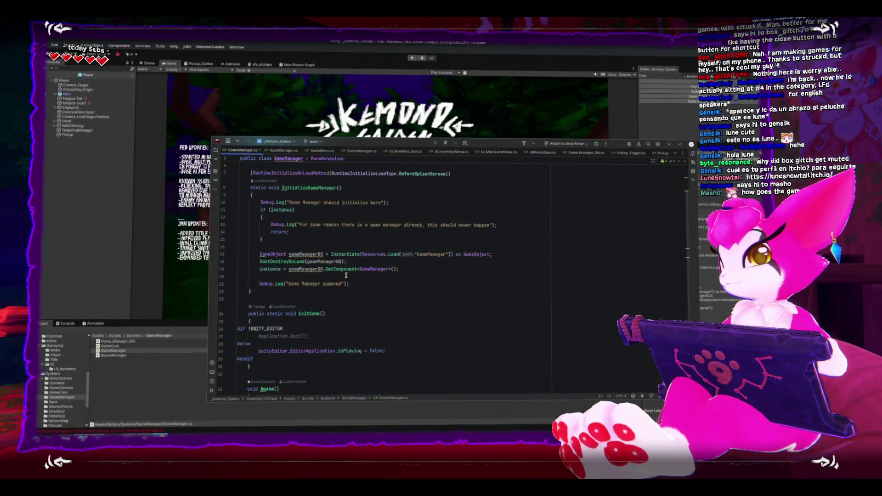
scroll(346, 274, "down", 4)
left_click(276, 281)
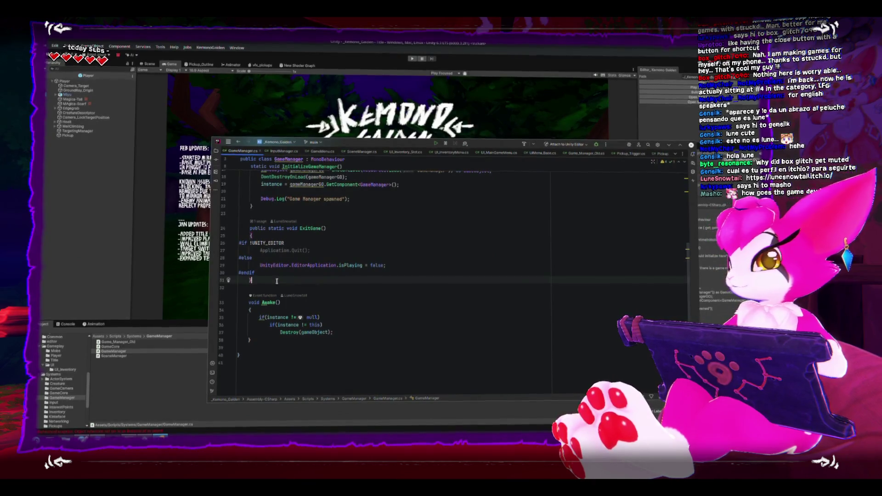
key("ctrl+v")
right_click(318, 293)
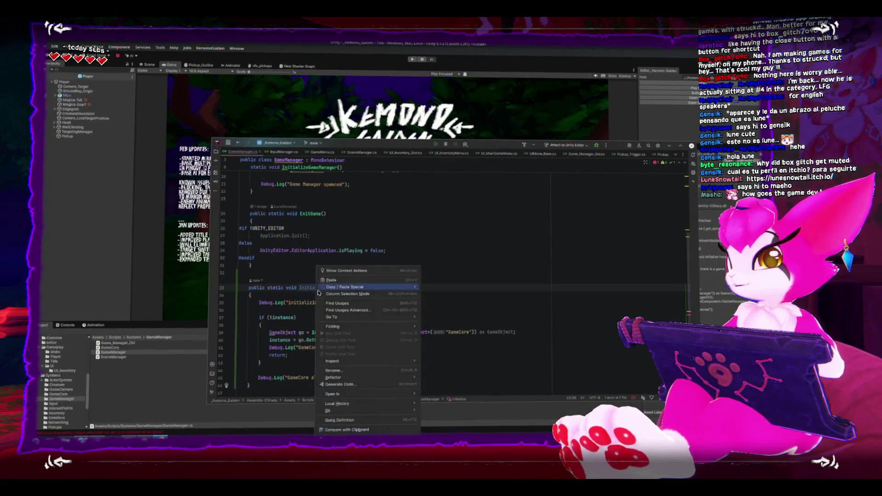
right_click(309, 290)
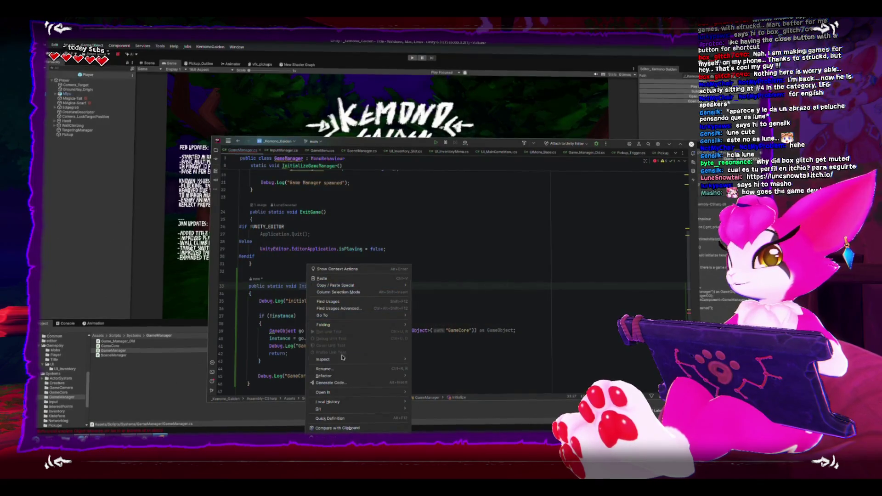
left_click(345, 368)
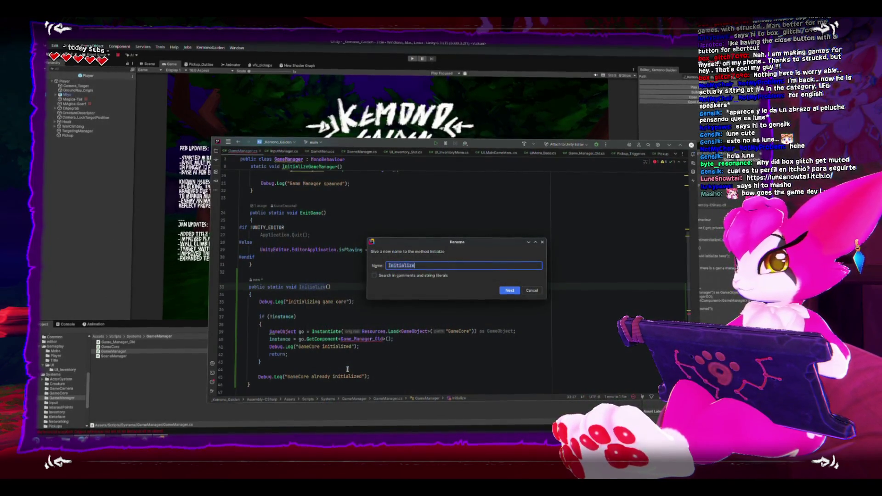
type("GameMenus")
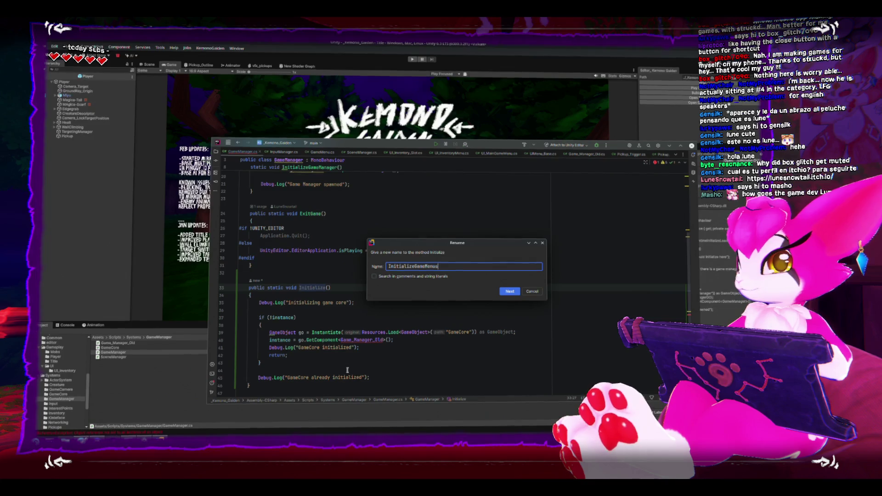
key("Return")
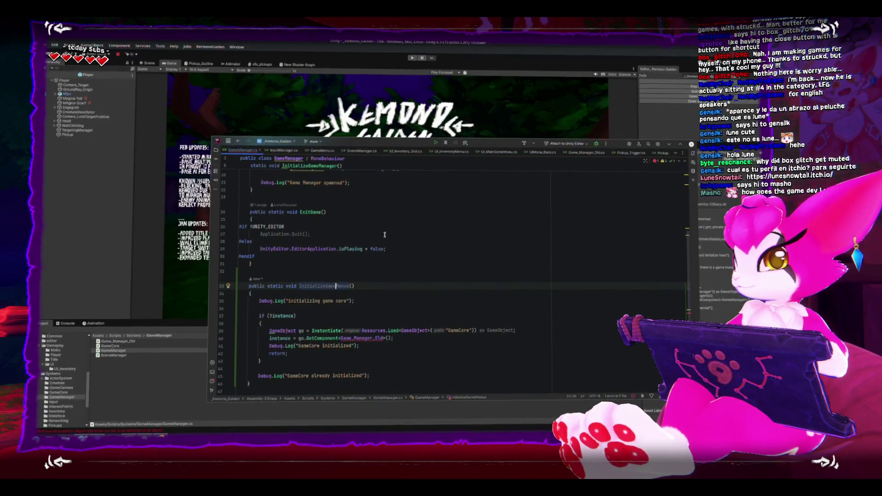
key("BackSpace")
key("BackSpace")
key("BackSpace")
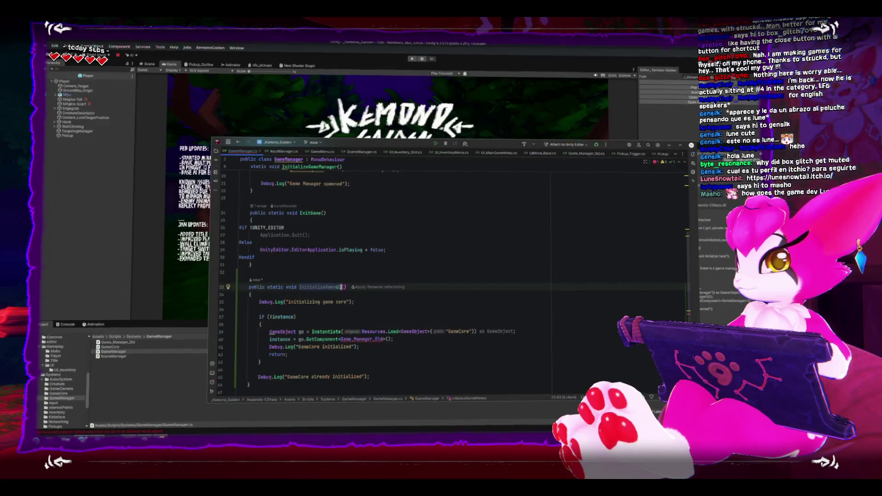
type("UI")
left_click(416, 310)
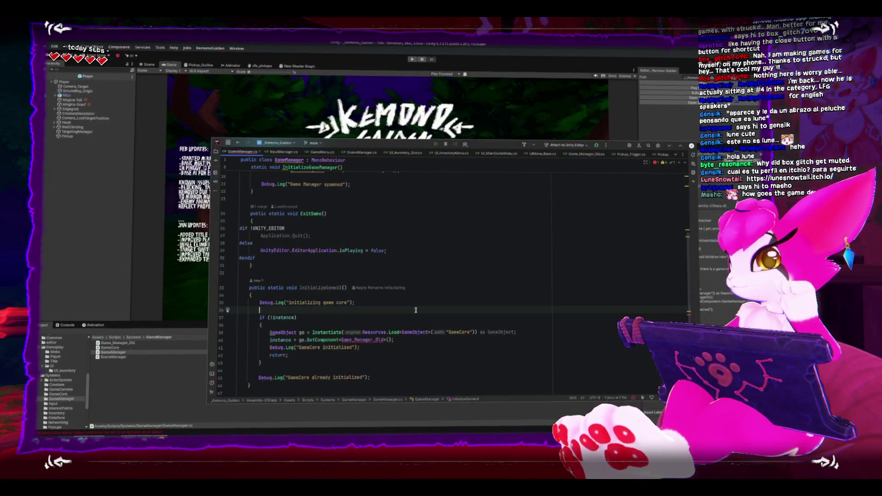
scroll(414, 307, "down", 2)
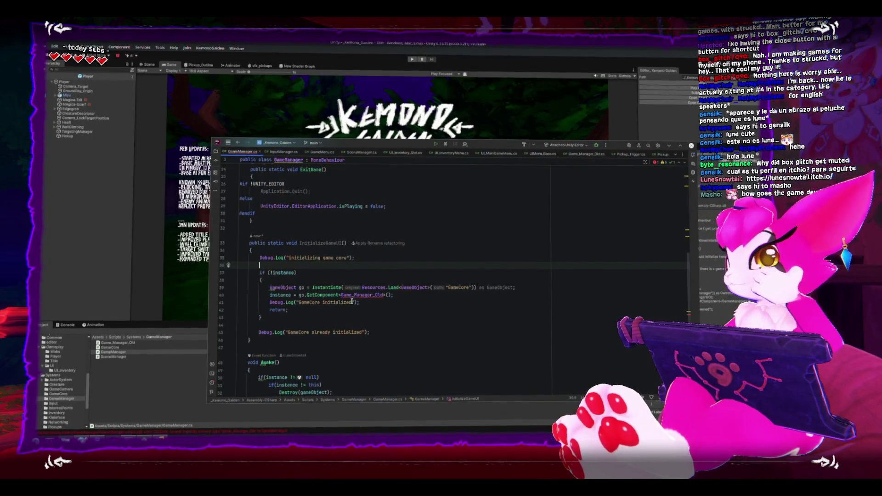
scroll(352, 300, "up", 6)
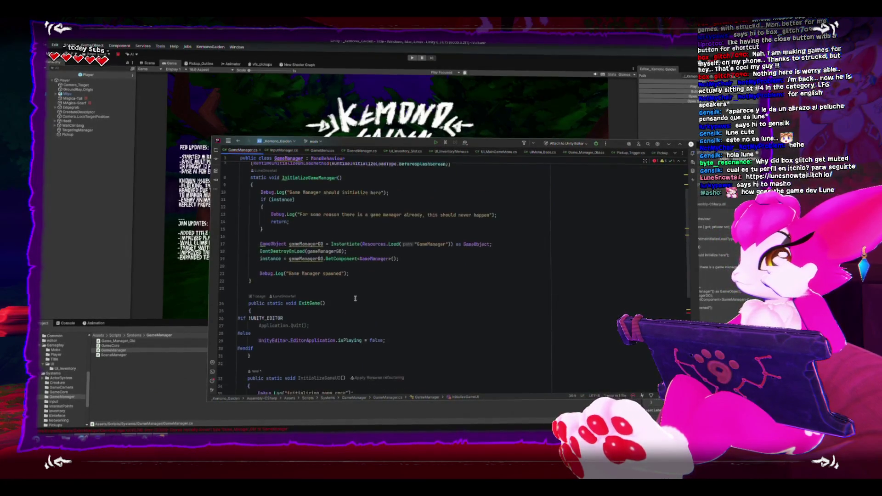
scroll(355, 299, "down", 3)
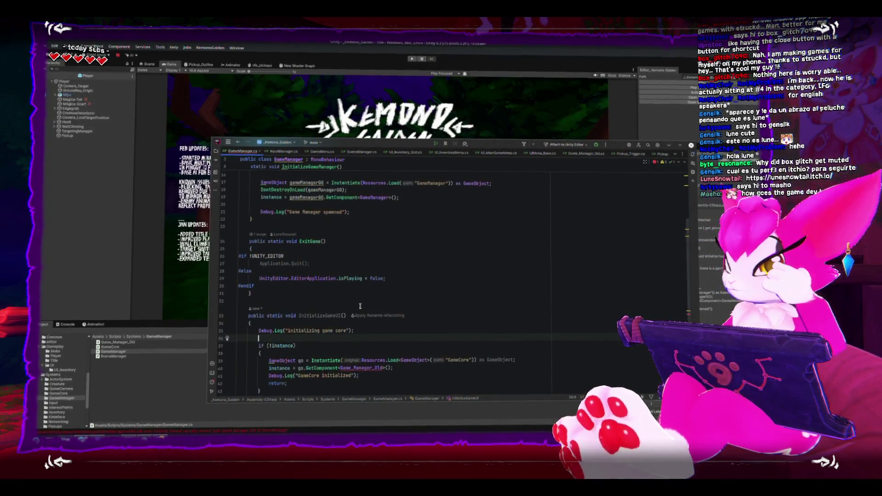
scroll(360, 306, "down", 4)
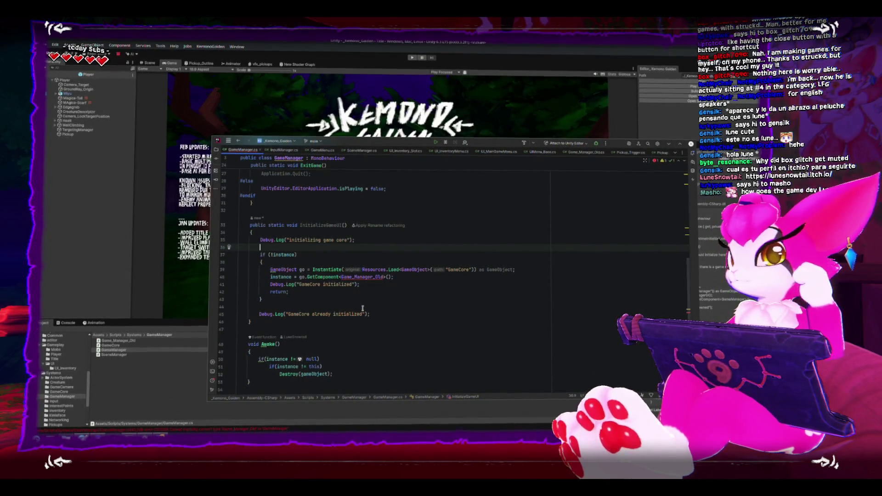
mouse_move(276, 327)
left_mouse_down()
mouse_move(243, 248)
mouse_move(219, 229)
left_mouse_up()
key("Delete")
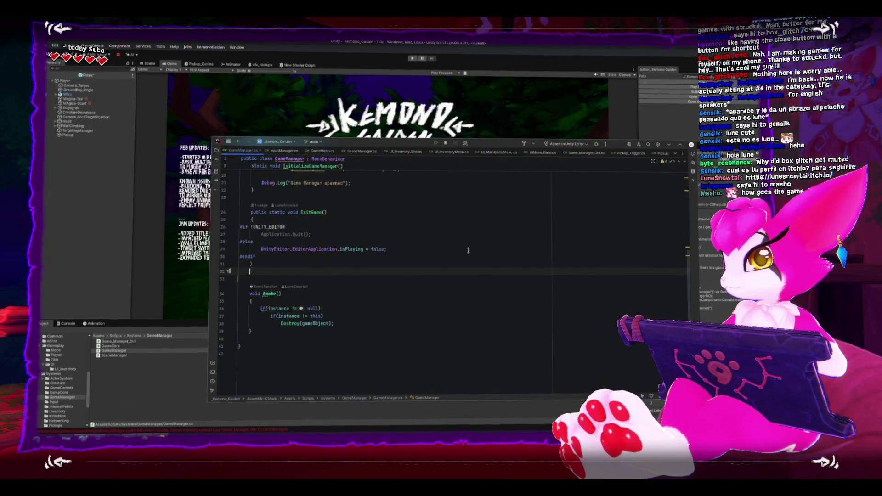
Paste the Initialize() method into UI_MainGameMenu.cs
key("ctrl+Tab")
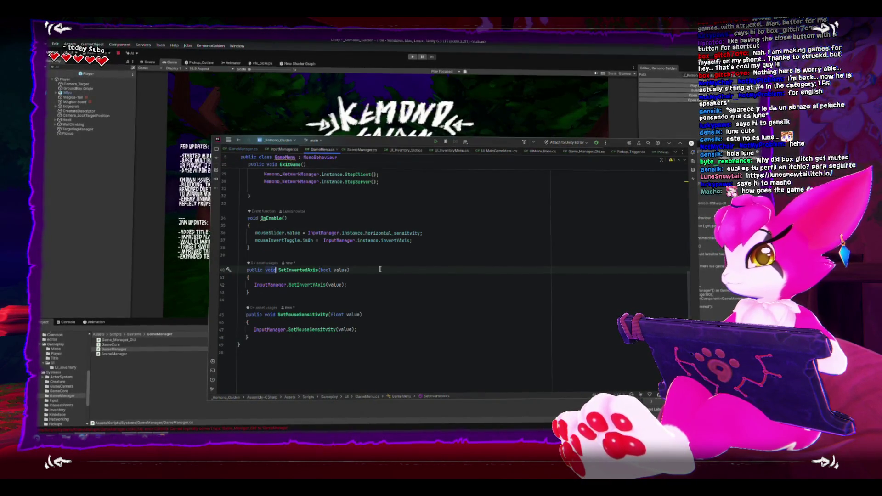
scroll(381, 275, "up", 5)
key("Up")
key("Up")
key("Up")
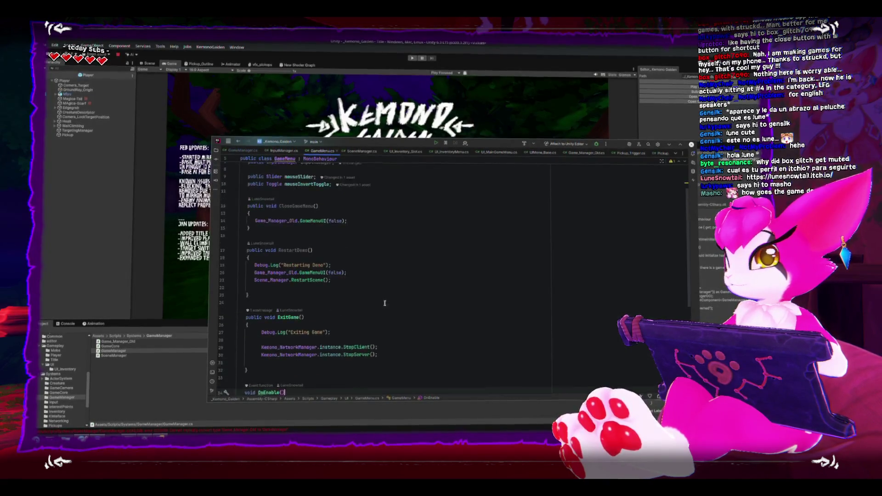
scroll(384, 303, "up", 2)
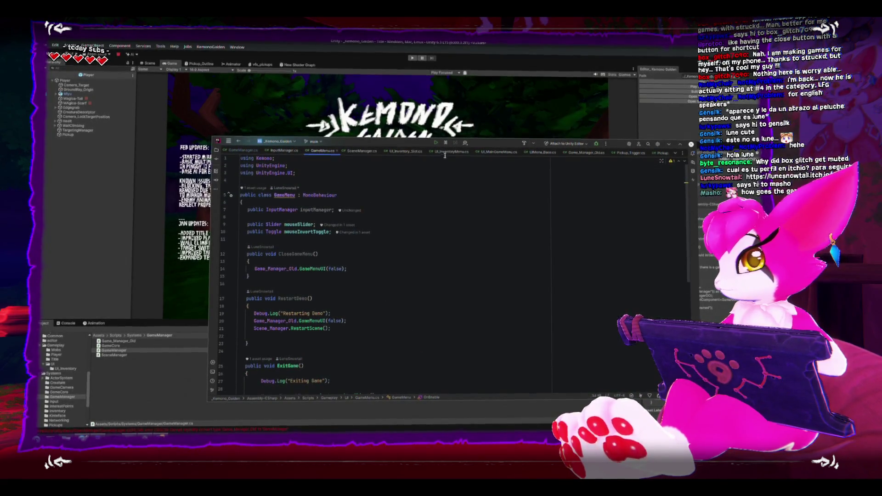
left_click(499, 151)
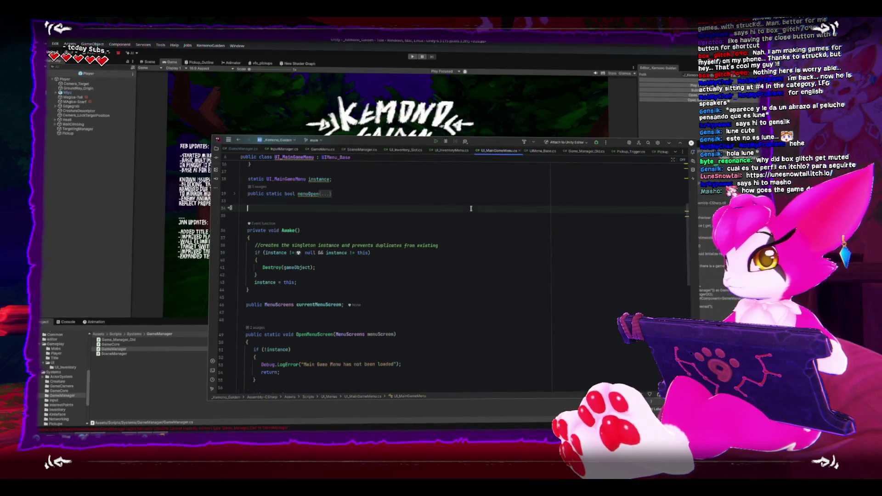
key("ctrl+v")
Insert a blank line above Initialize() for the comment
left_click(313, 209)
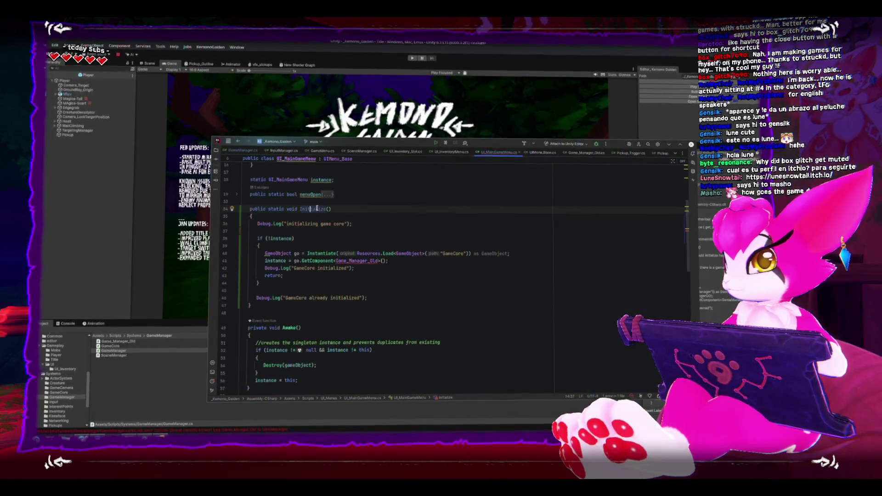
scroll(374, 259, "up", 3)
scroll(253, 263, "down", 1)
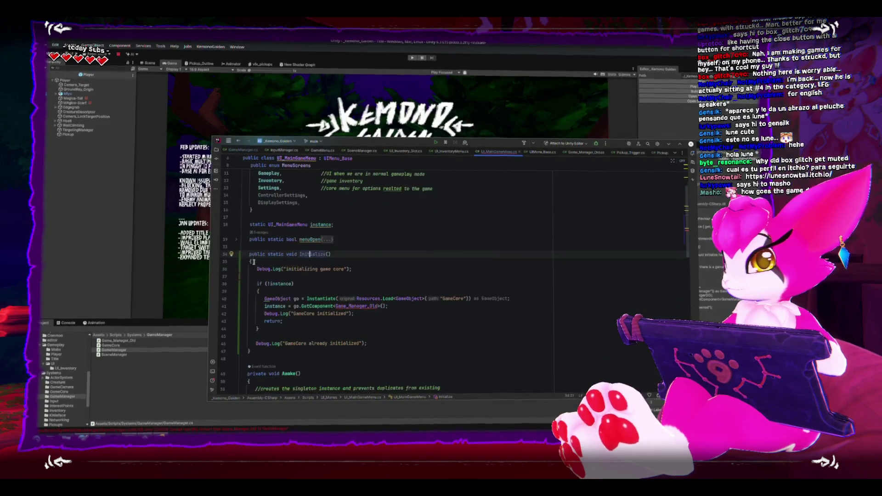
left_click(263, 244)
key("Return")
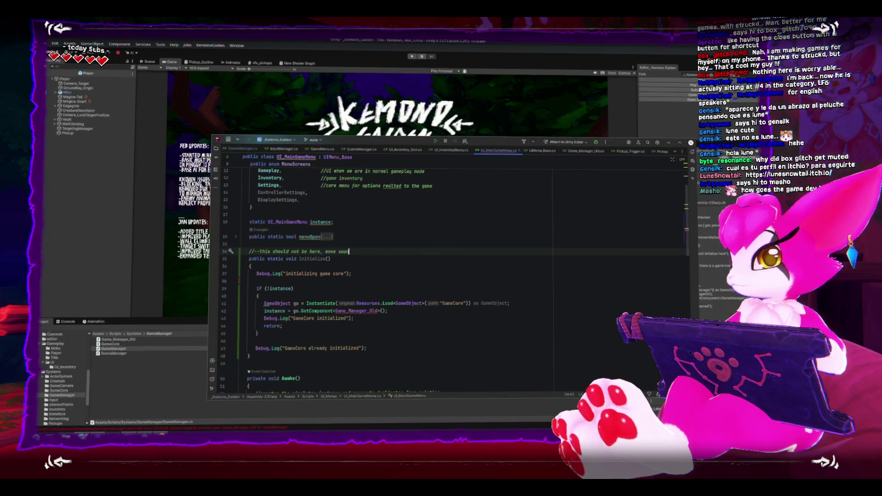
scroll(359, 280, "down", 1)
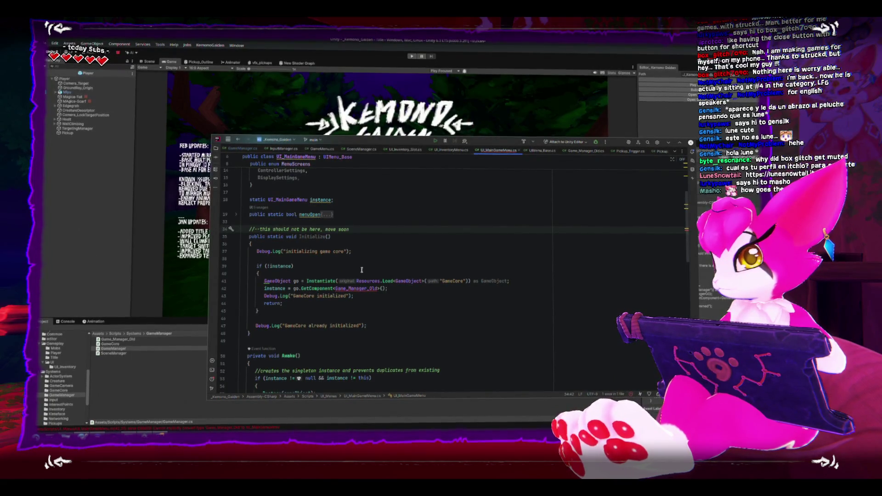
Try replacing the Game_Manager_Old type on line 42 with UI_MainGameMenu, then undo it
double_click(350, 290)
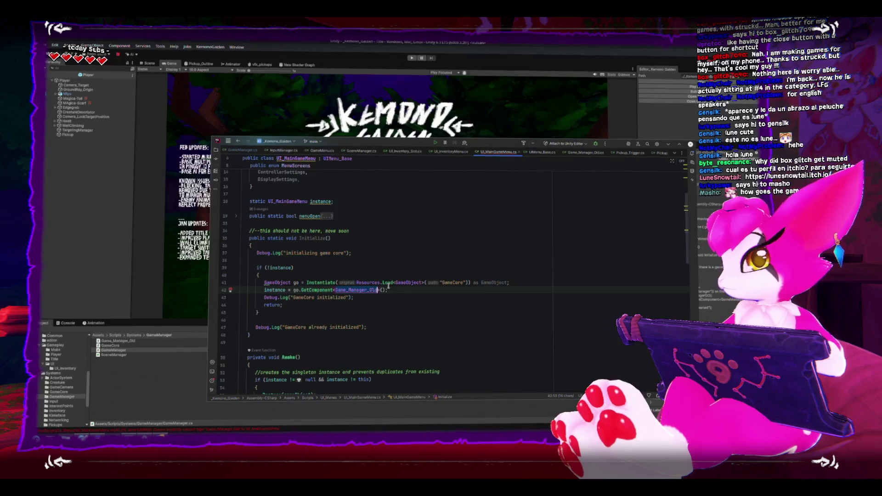
type("UI_Main")
key("Return")
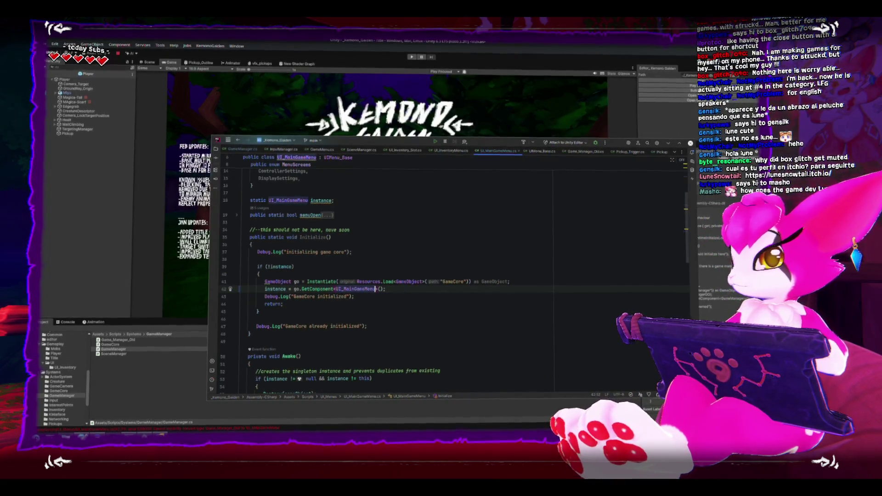
left_click(501, 311)
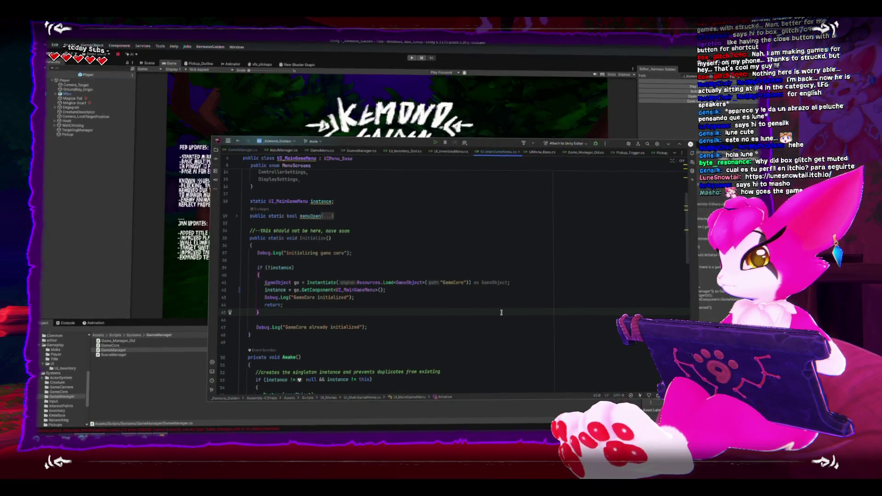
key("ctrl+z")
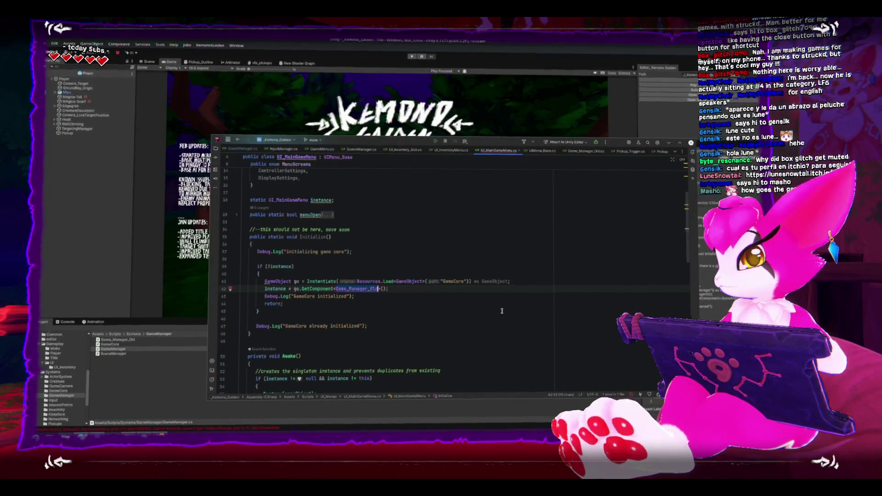
scroll(502, 311, "up", 2)
scroll(501, 310, "down", 2)
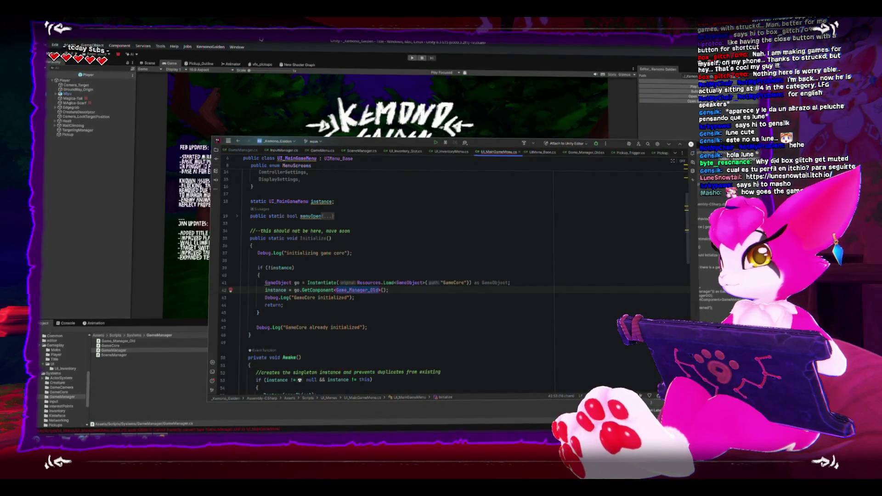
left_click(690, 100)
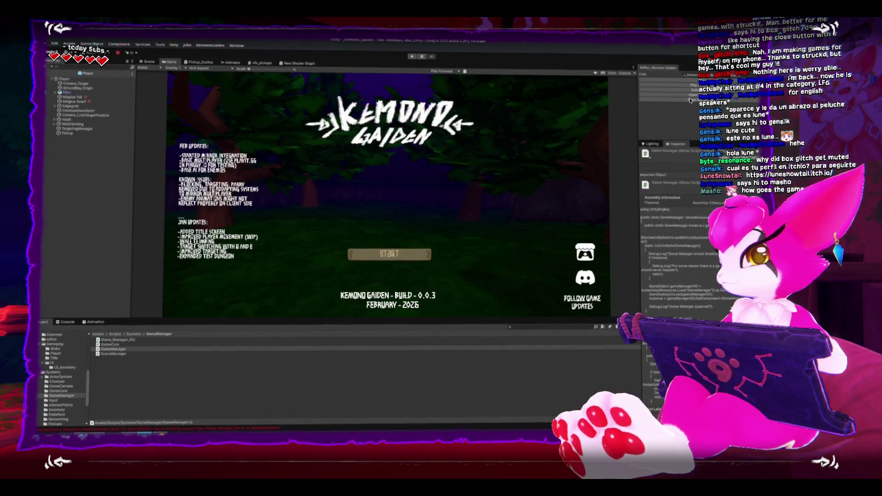
key("alt+Tab")
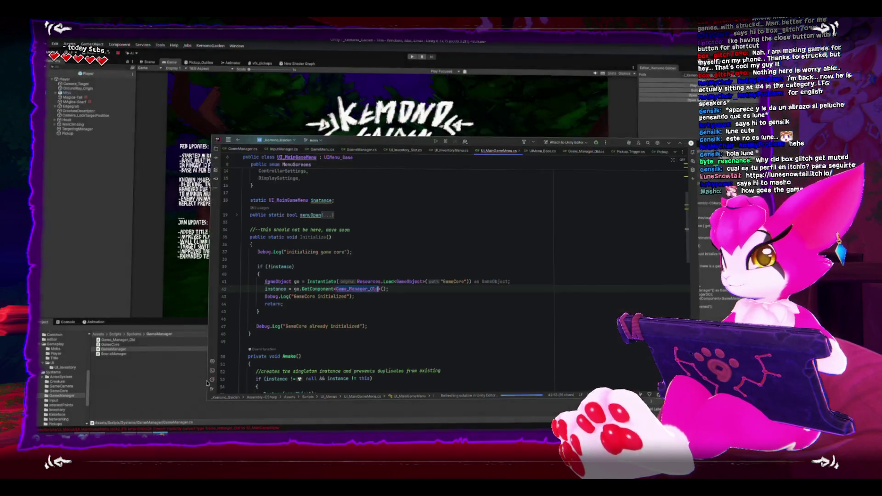
Delete the Initialize() method on lines 34–48 and return to Unity
left_click_drag(252, 335, 239, 231)
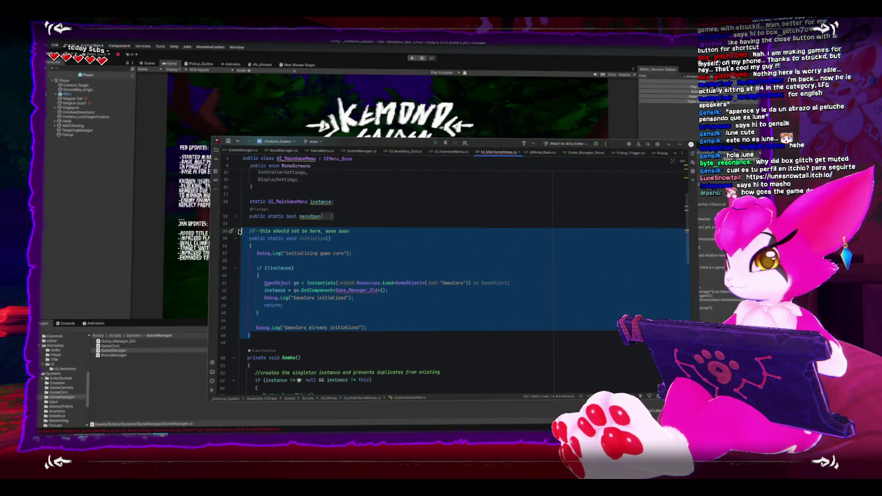
key("BackSpace")
left_click(344, 136)
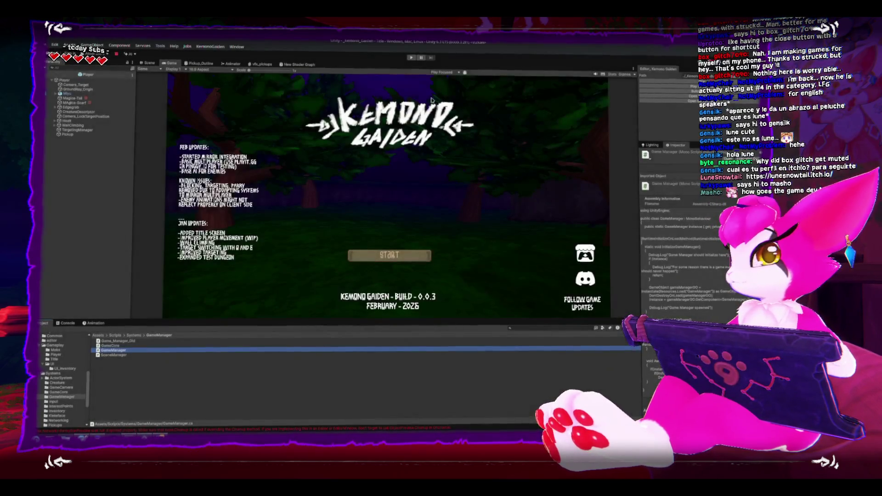
left_click(411, 56)
left_click(412, 58)
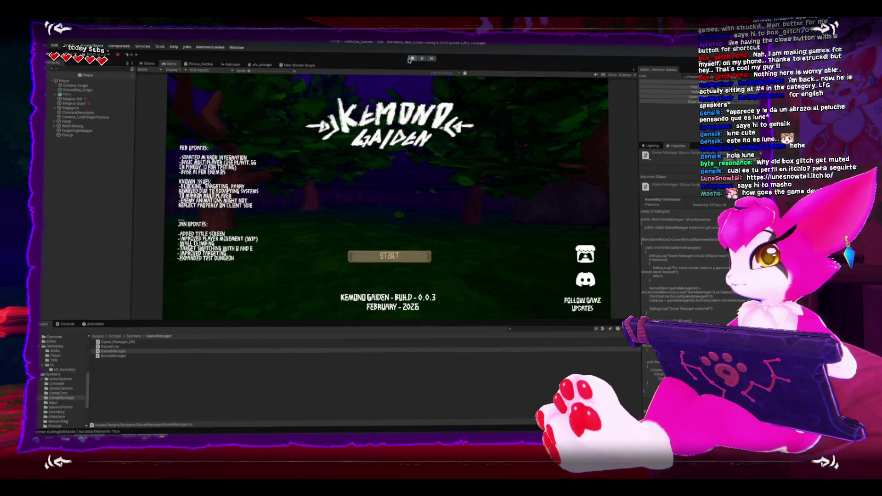
left_click(411, 57)
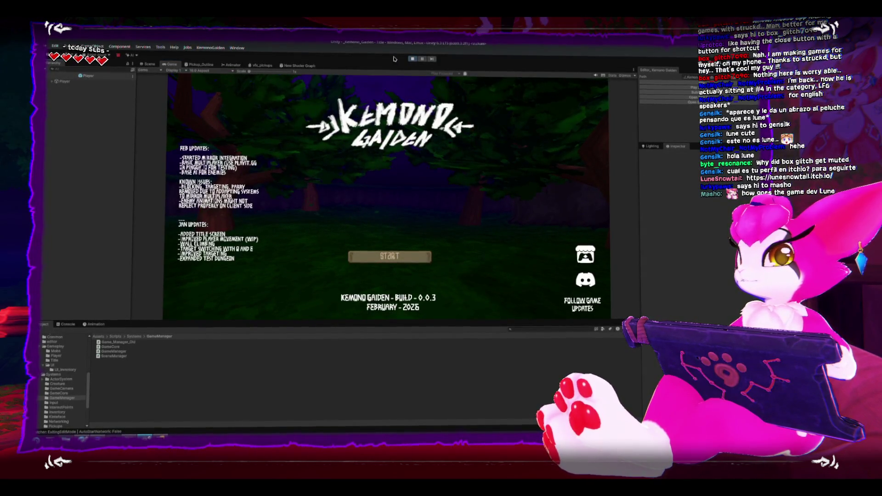
left_click(412, 59)
key("alt+Tab")
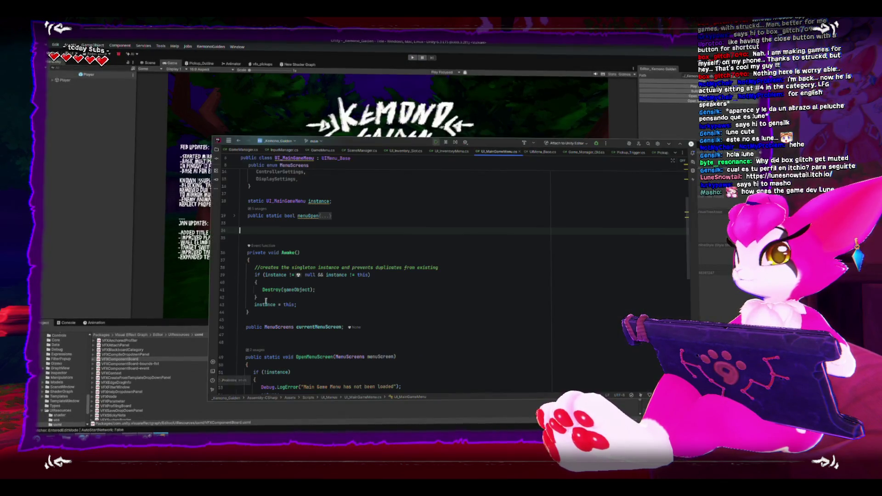
left_click(284, 127)
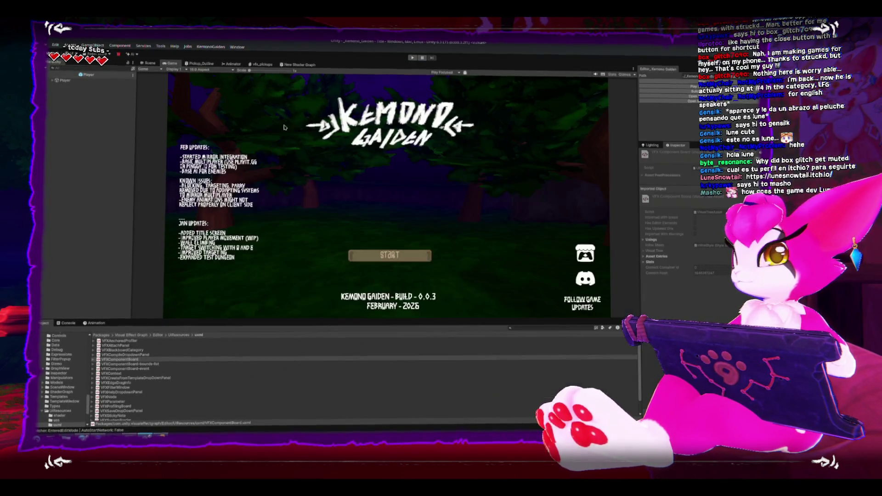
left_click(411, 58)
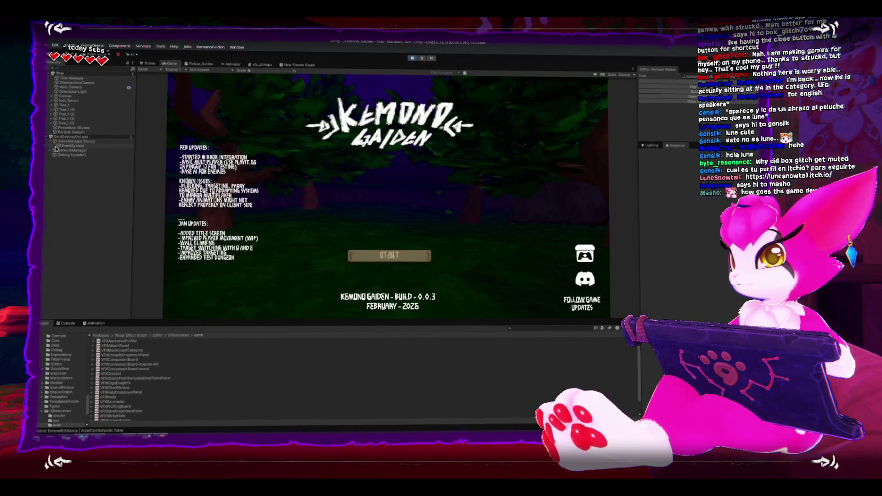
left_click(68, 150)
left_click(69, 146)
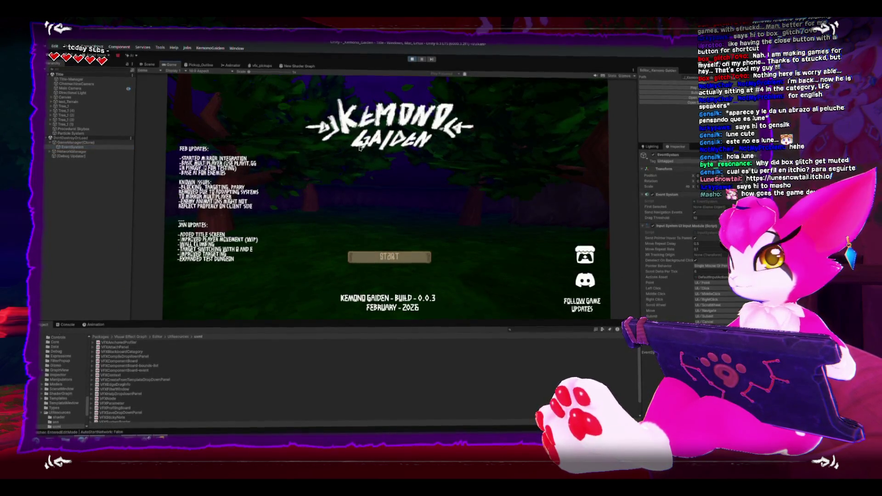
left_click(150, 64)
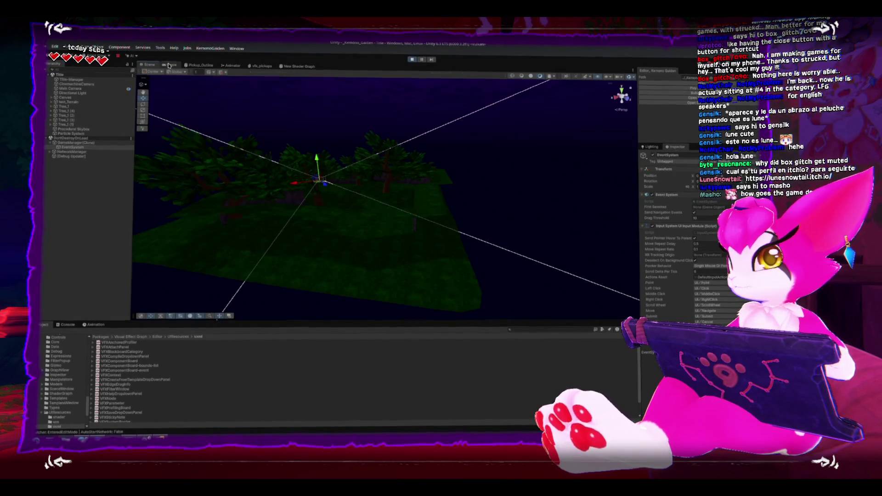
left_click(169, 64)
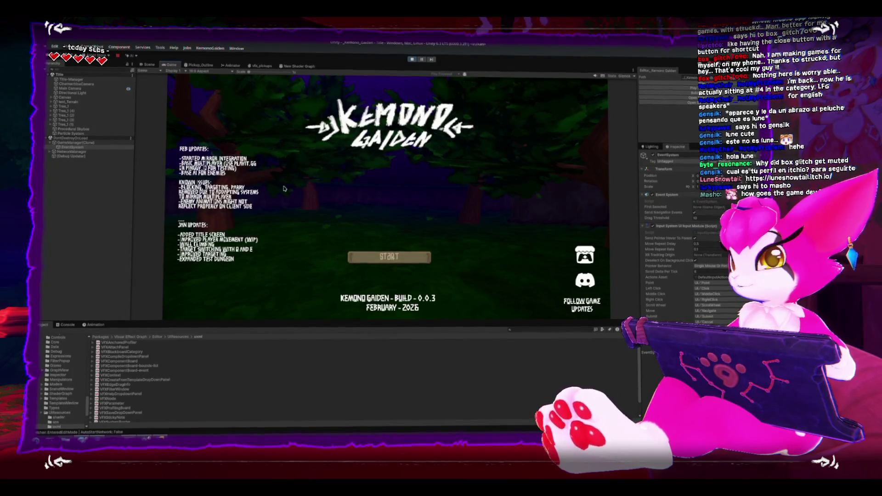
left_click(97, 142)
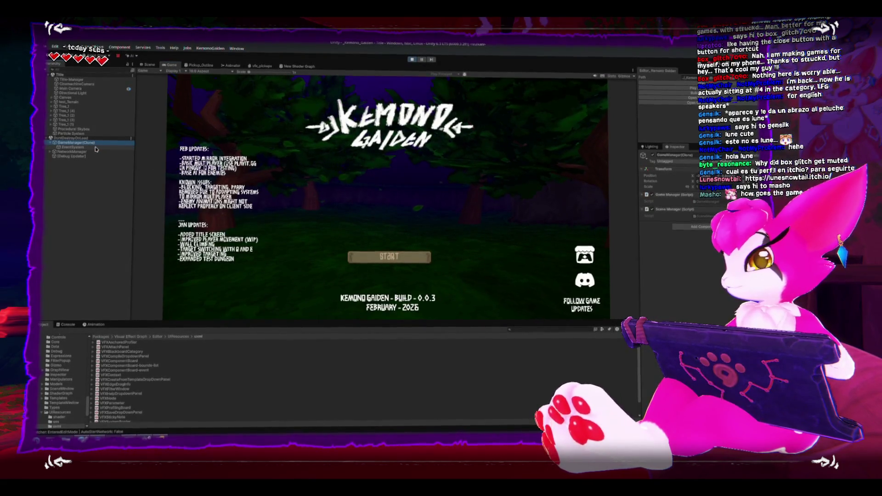
key("alt+Tab")
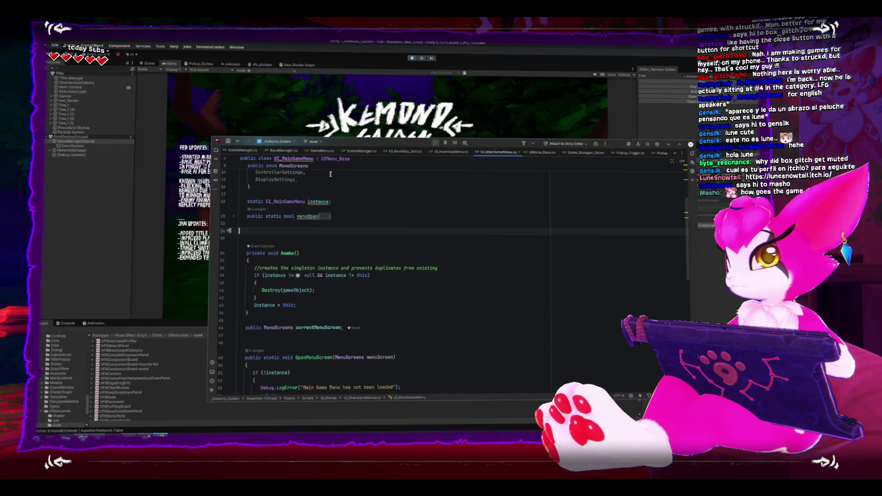
left_click(586, 154)
left_click(490, 316)
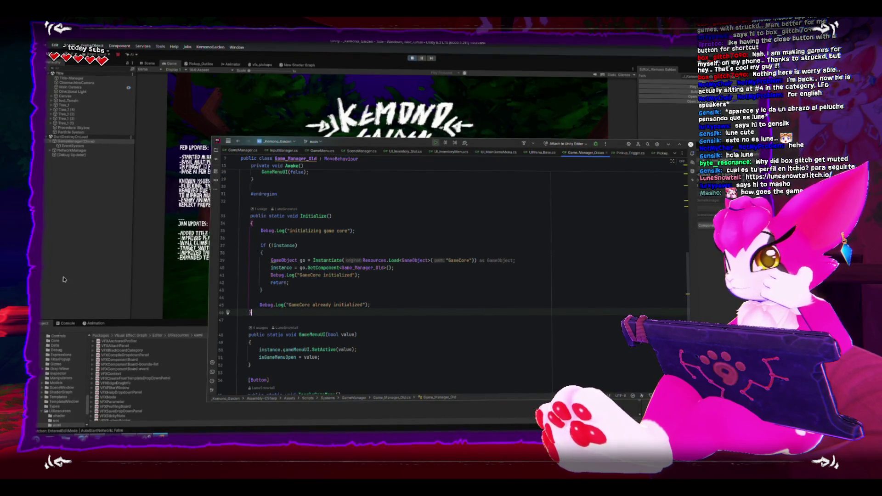
key("alt+Tab")
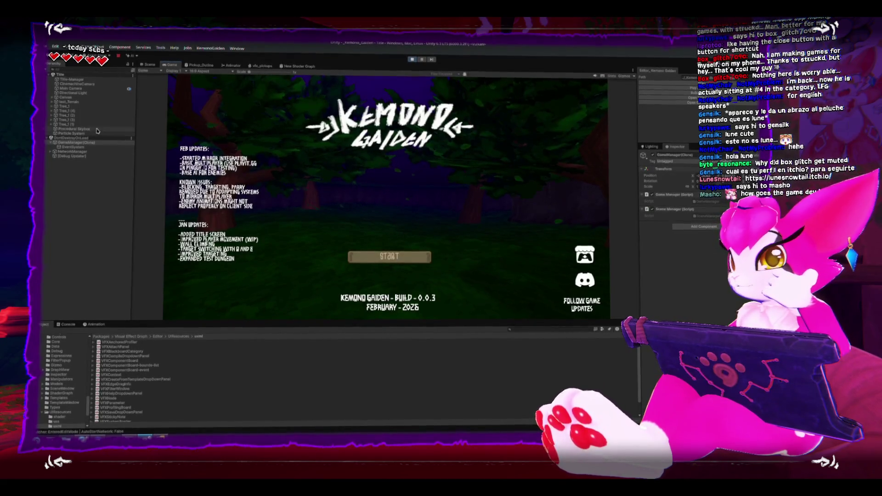
key("Up")
key("Up")
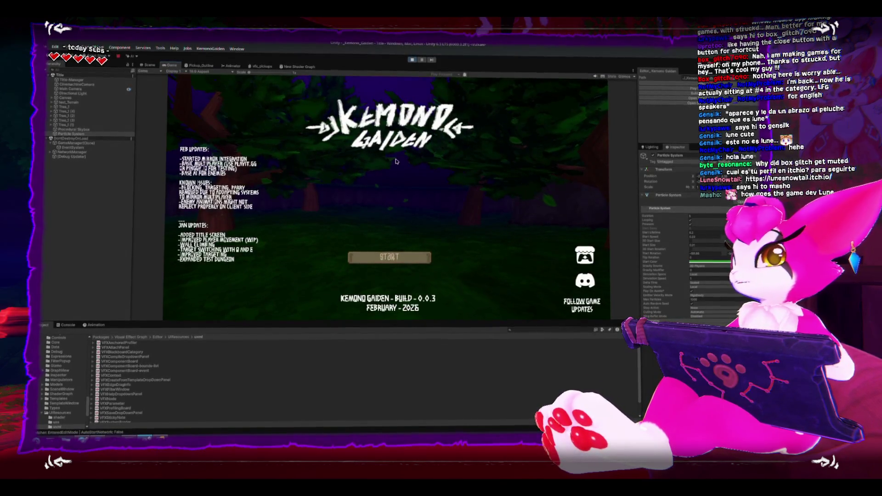
Stop play, check NetworkManager, and load GameScene with the skeleton dungeon
left_click(412, 59)
left_click(83, 136)
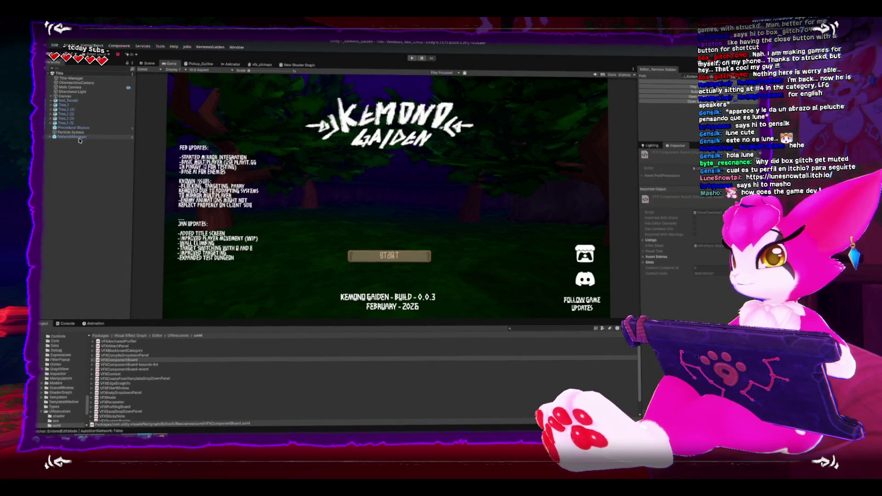
left_click(684, 104)
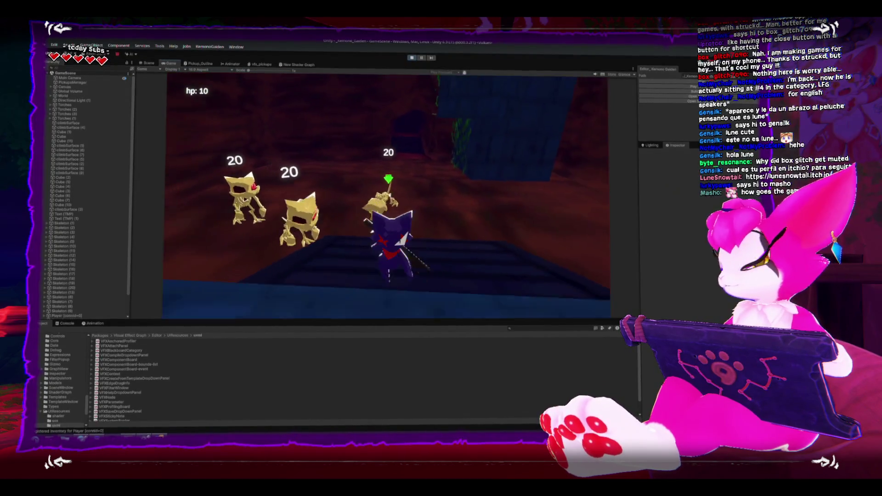
key("Escape")
key("Escape")
key("Escape")
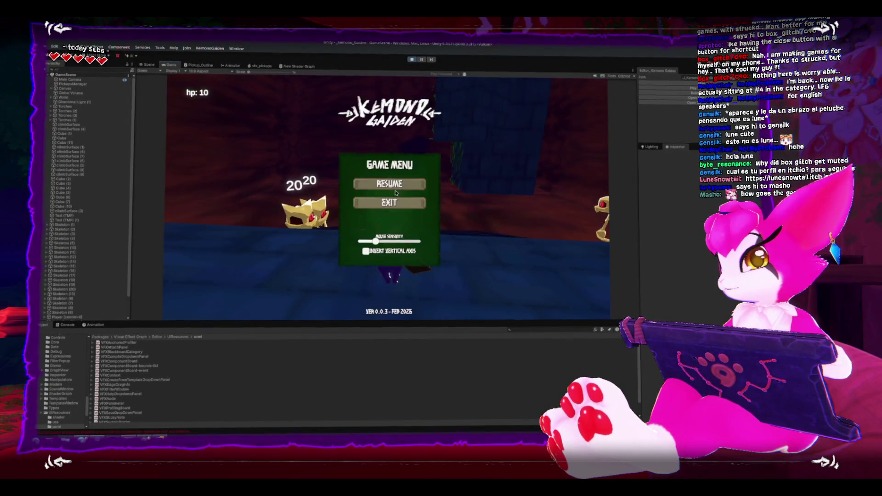
left_click(395, 193)
Fight the skeletons with the sword, toggling the inventory between attacks
key("i")
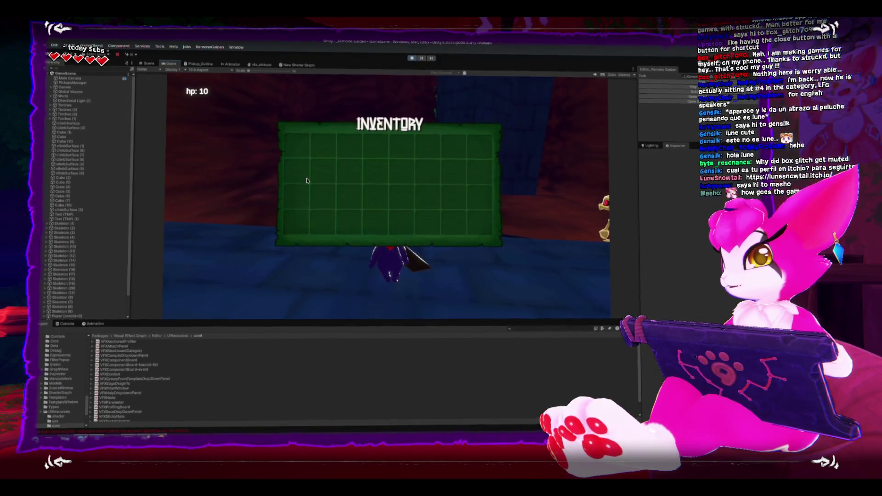
key("i")
left_click(307, 181)
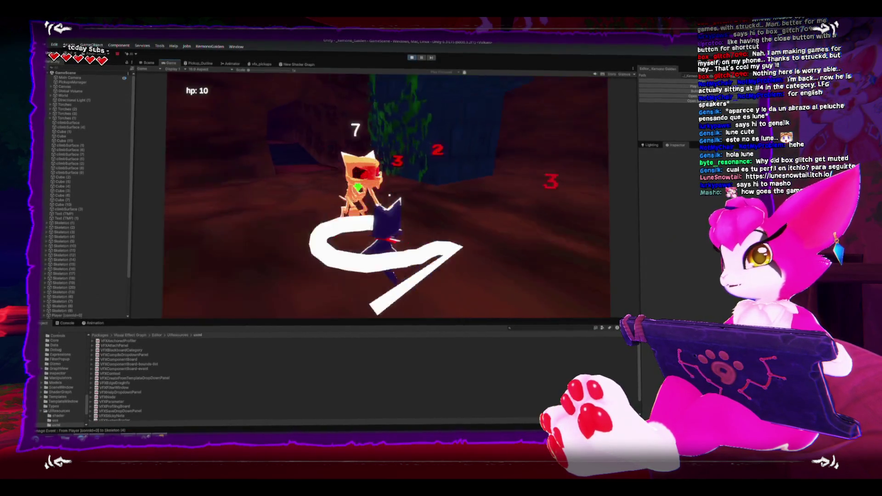
key("i")
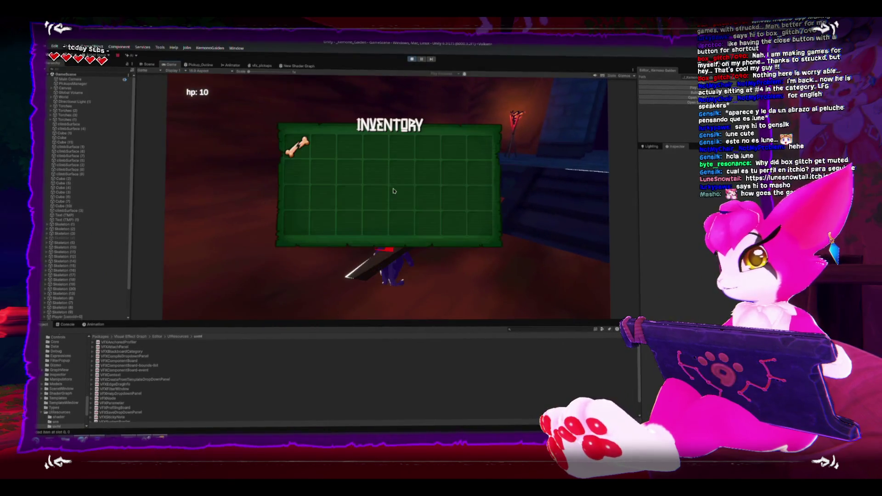
key("i")
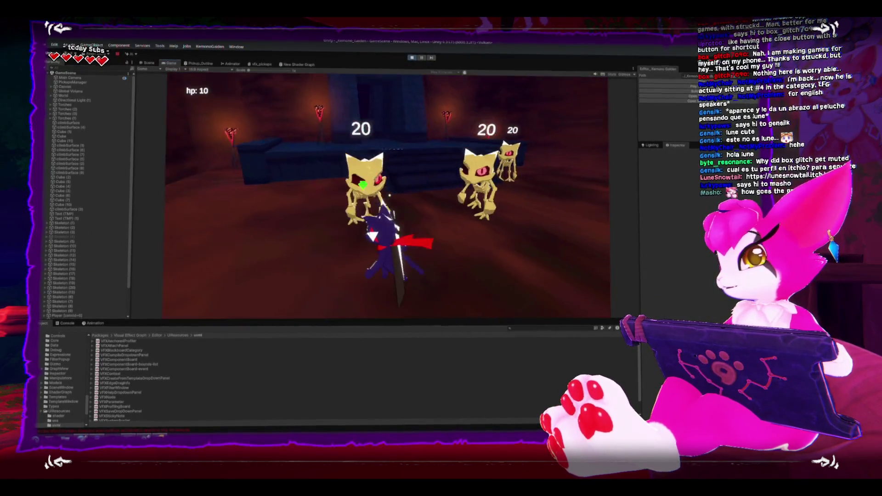
left_click(299, 148)
left_click(386, 197)
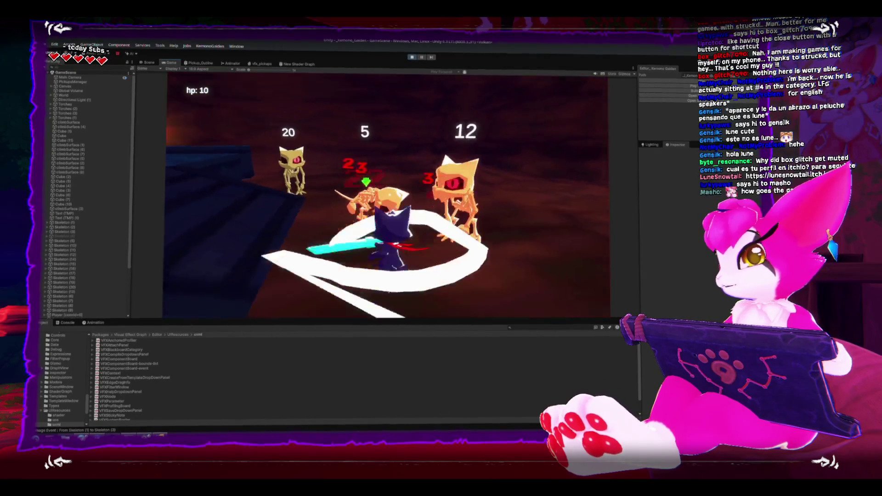
left_click(389, 196)
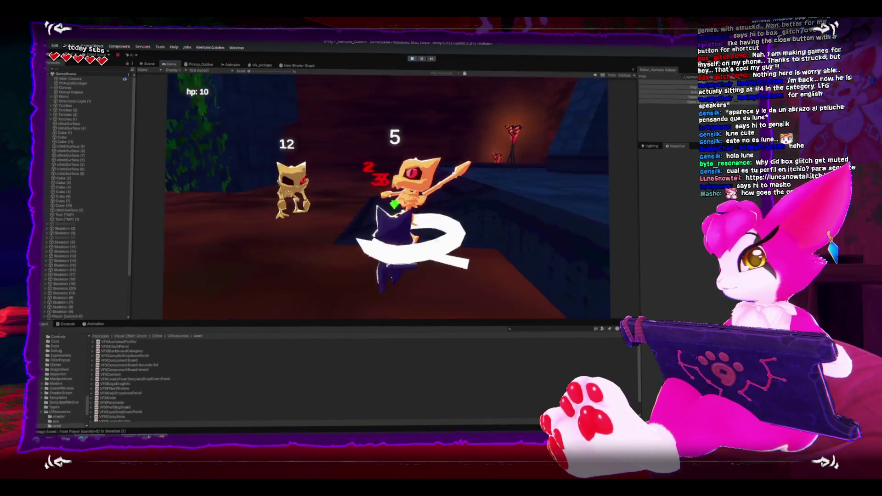
left_click(389, 196)
left_click(389, 196)
left_click(389, 196)
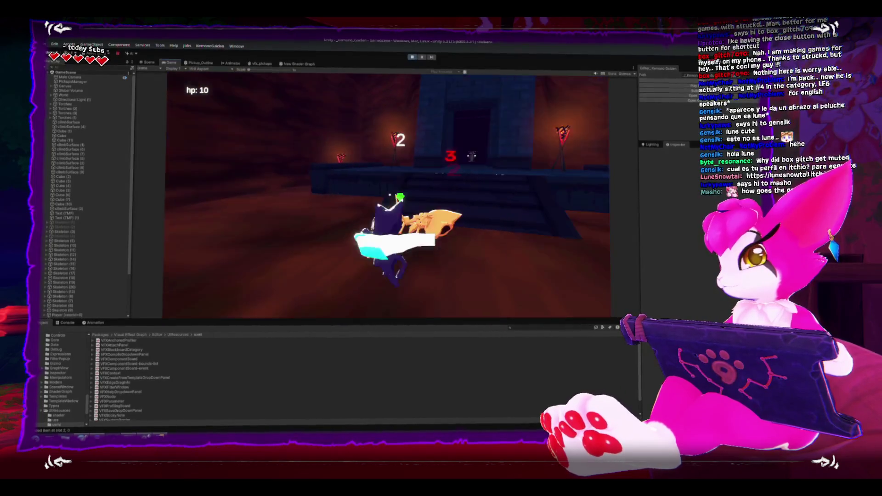
Check the collected bones in the inventory, then exit via the pause menu to the title
key("i")
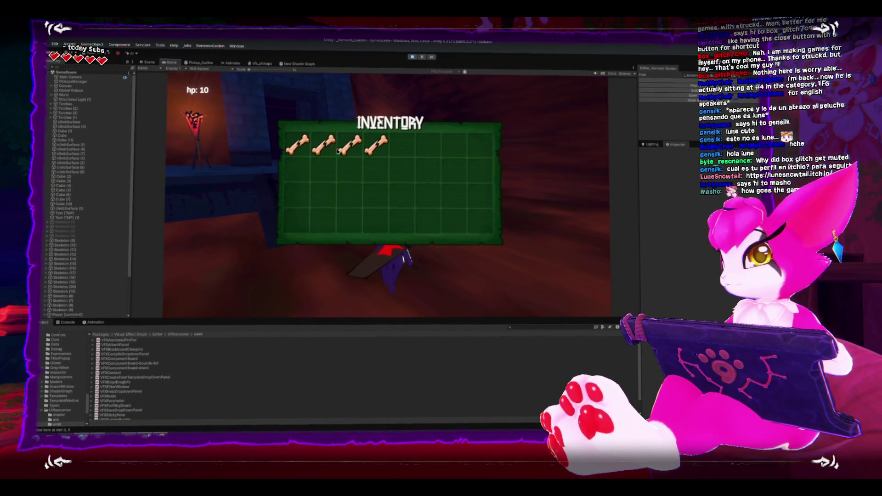
key("i")
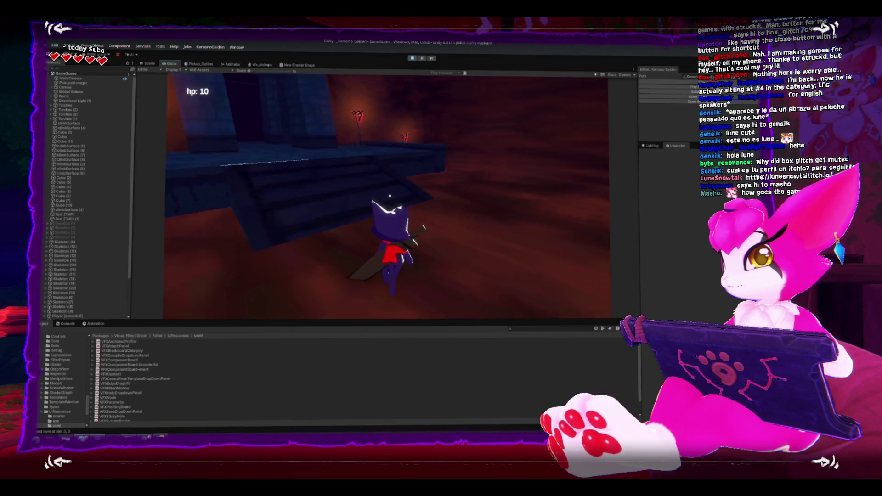
left_click(389, 195)
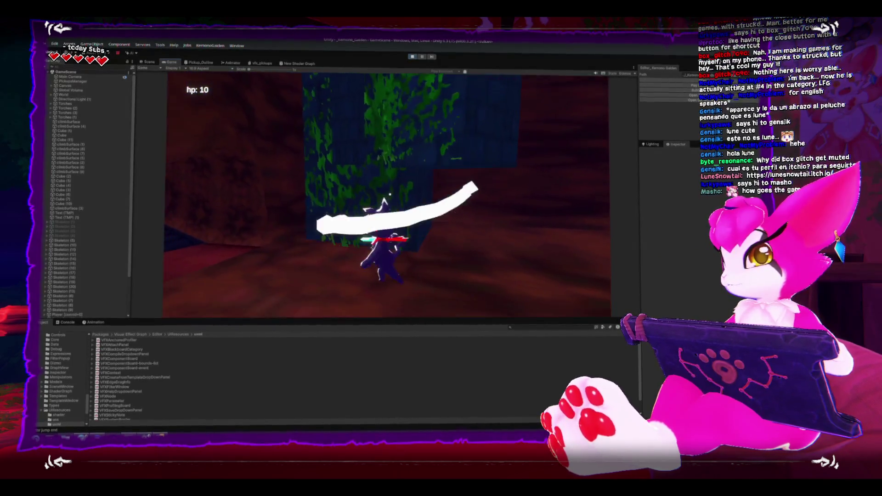
key("i")
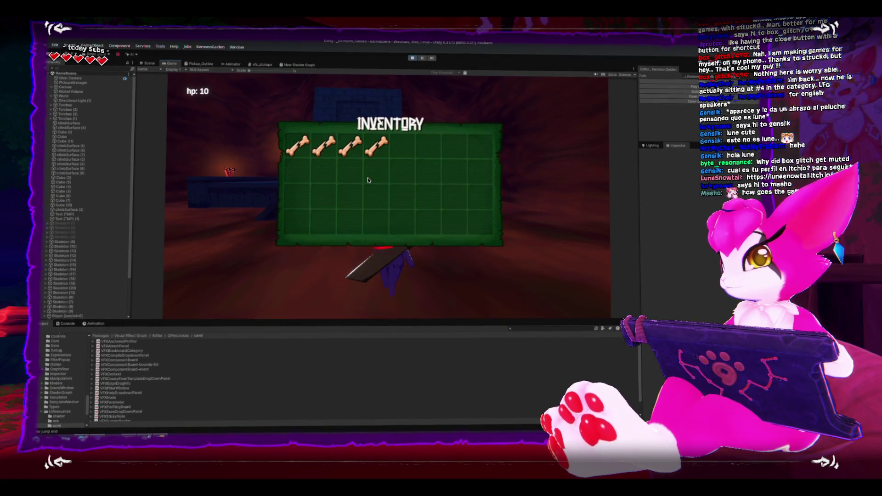
key("i")
key("Escape")
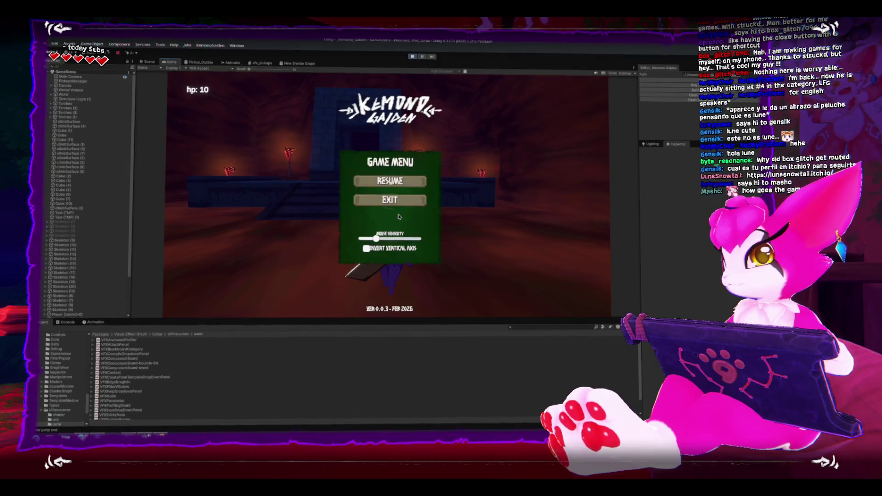
left_click(400, 201)
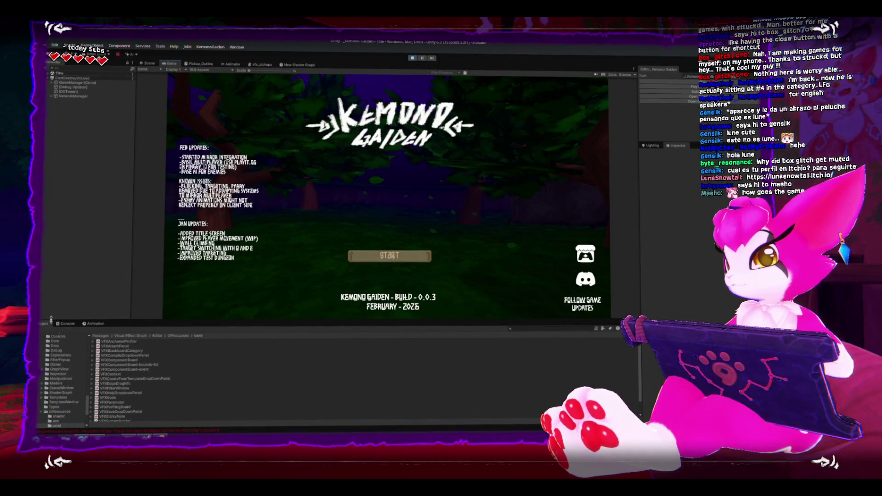
Check the missing-reference error's stack trace in the Console, then clear the log
left_click(64, 323)
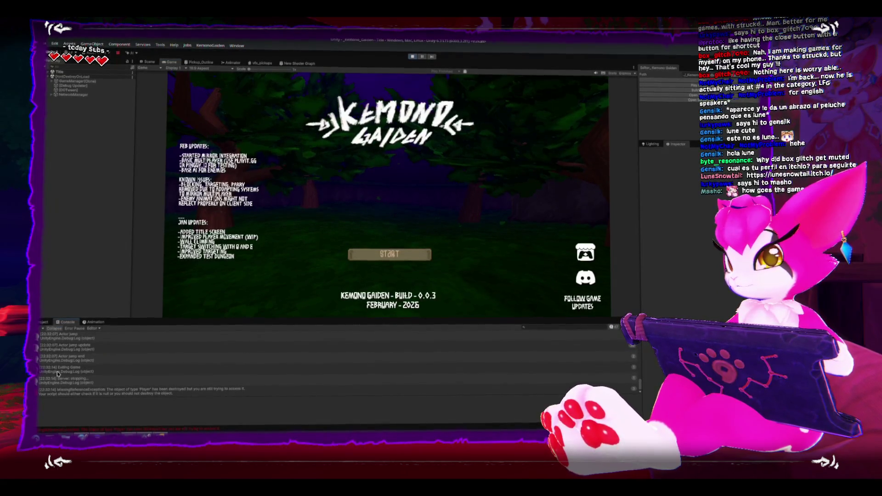
left_click(110, 393)
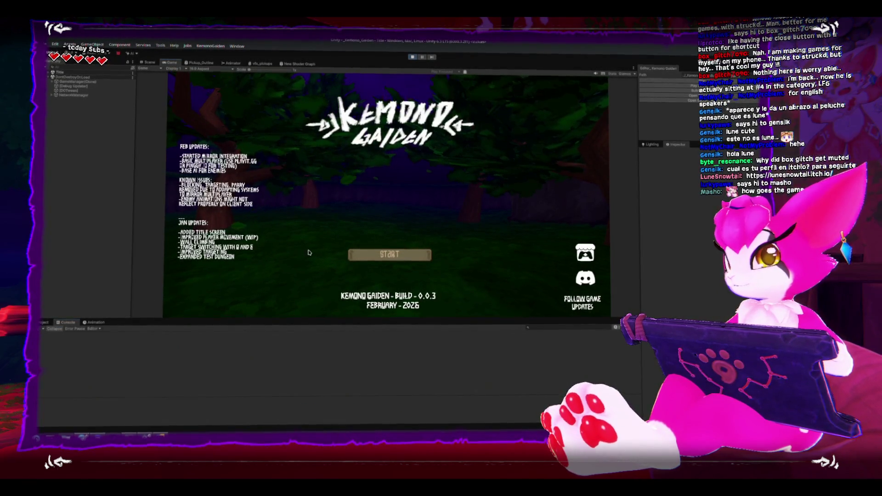
left_click(389, 253)
left_click(389, 249)
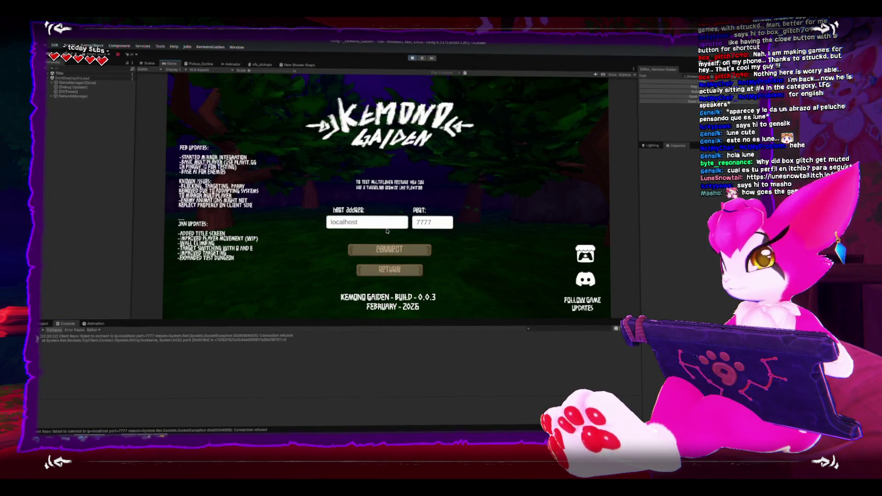
Inspect the GameManager clone's script in the code editor, close it, and stop Play mode
left_click(50, 72)
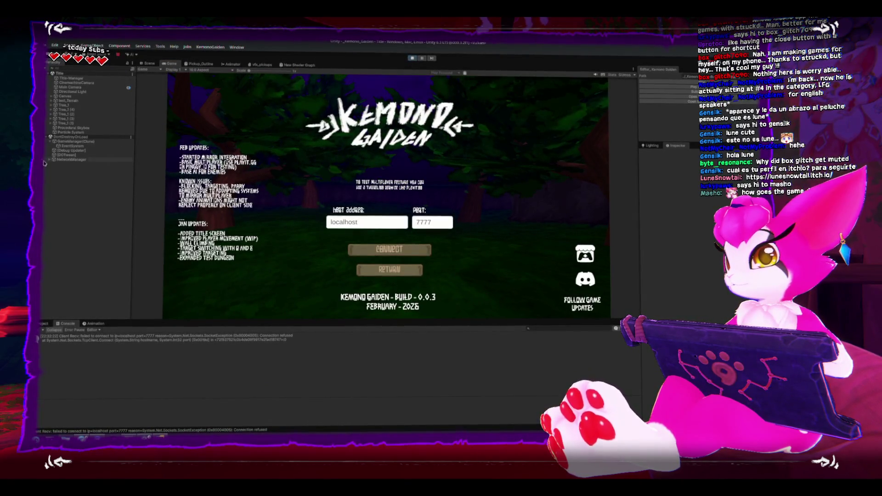
left_click(76, 142)
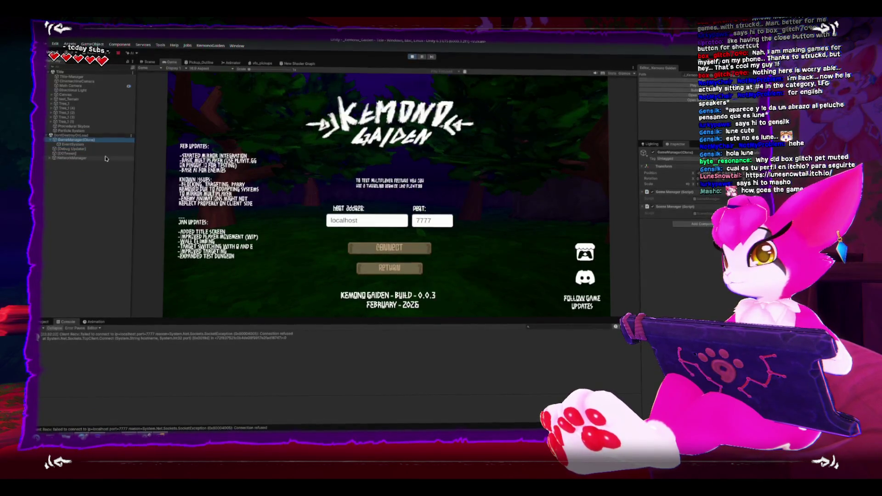
double_click(711, 201)
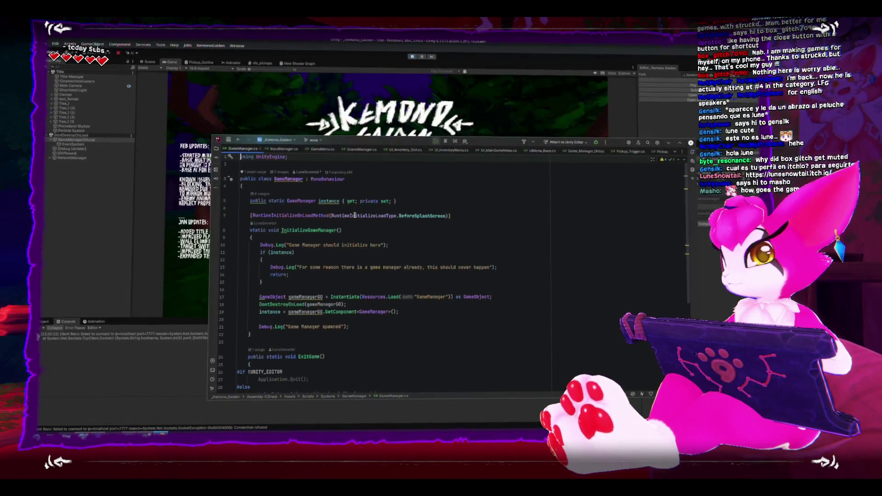
key("alt+F4")
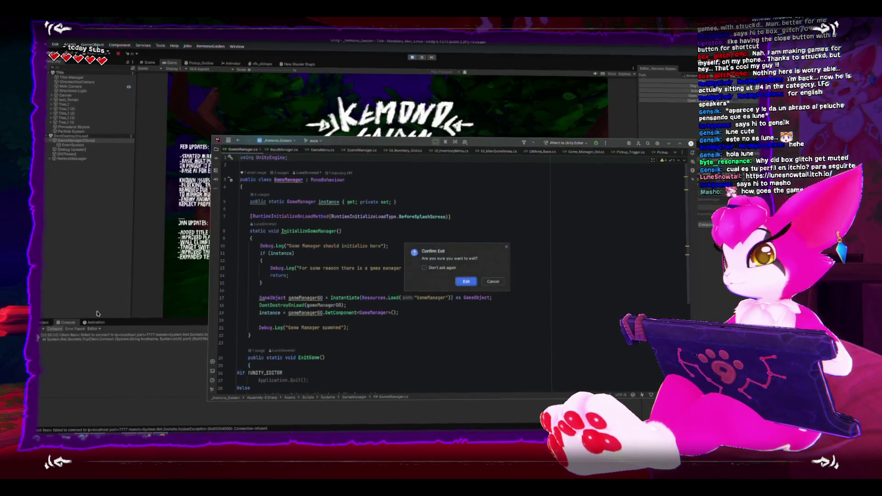
key("Return")
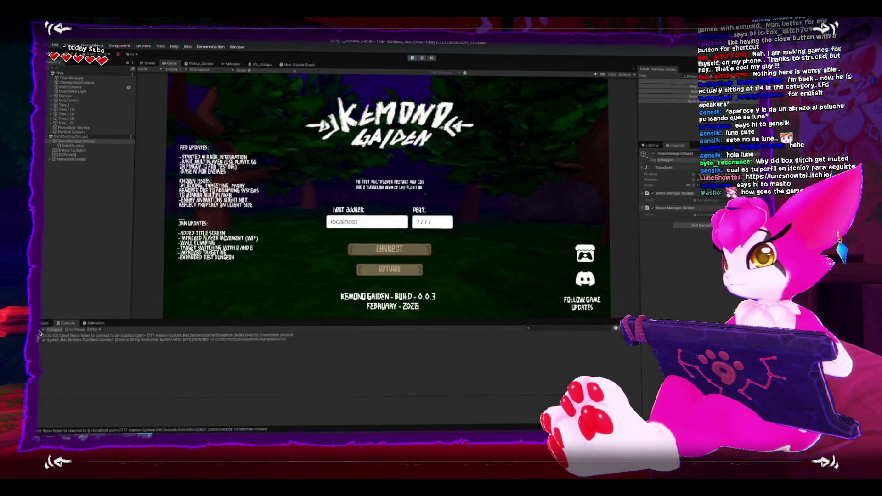
key("ctrl+p")
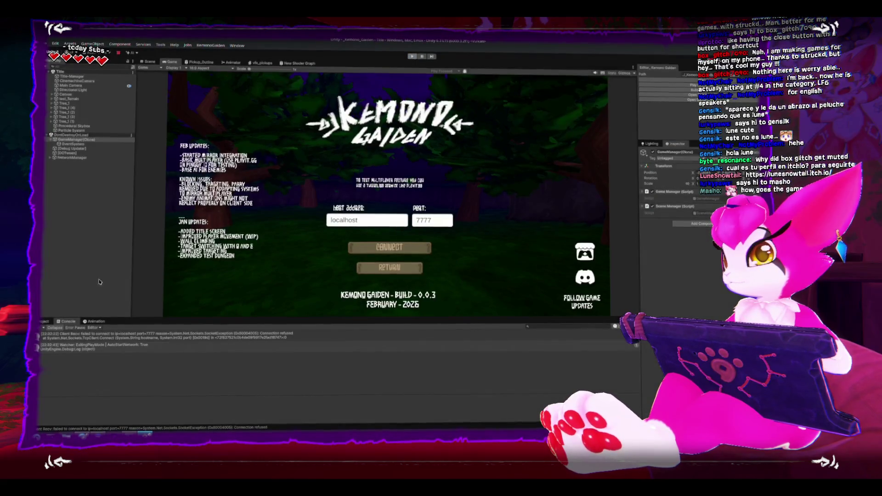
left_click(44, 321)
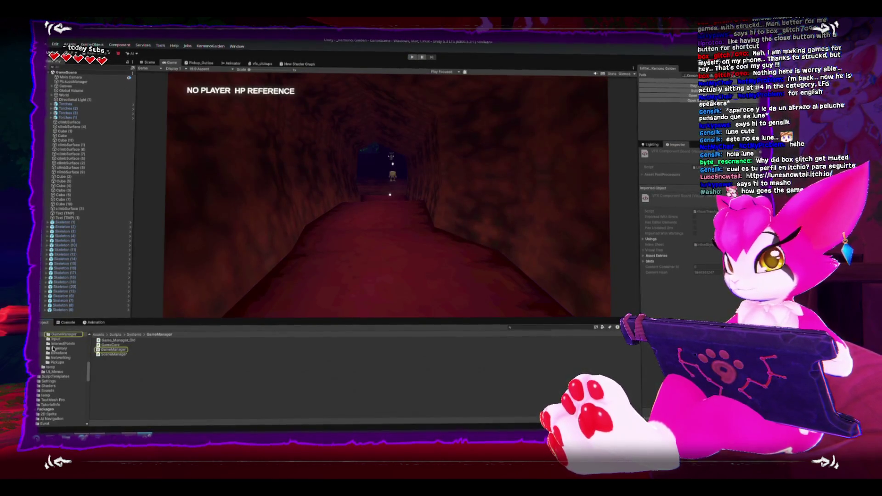
Browse the Project panel through Prefabs and UI into the Resources folder
scroll(48, 373, "up", 5)
scroll(45, 376, "down", 3)
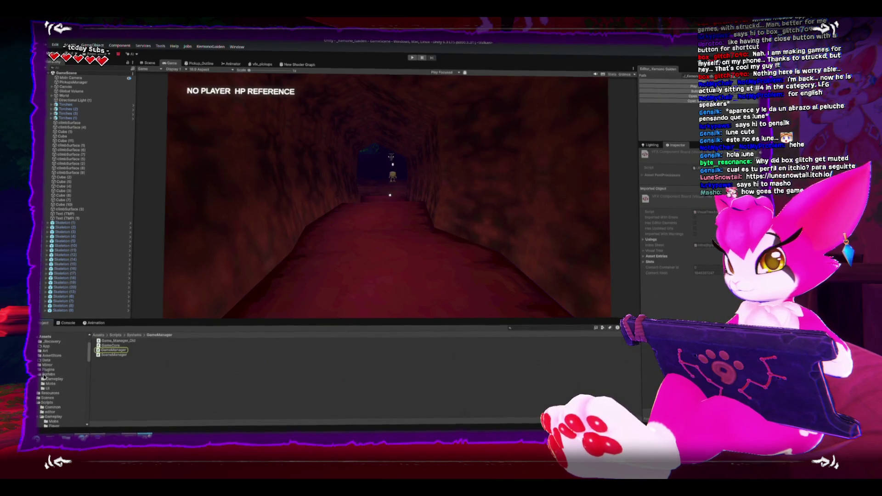
left_click(48, 373)
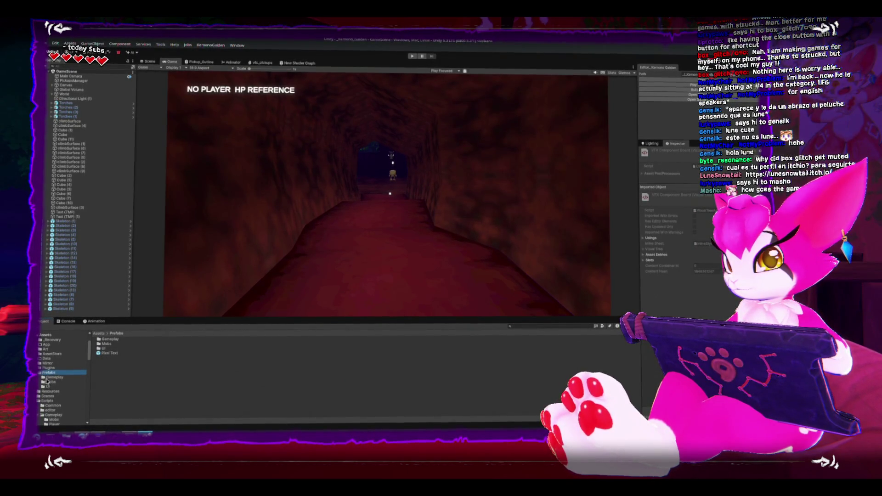
left_click(47, 386)
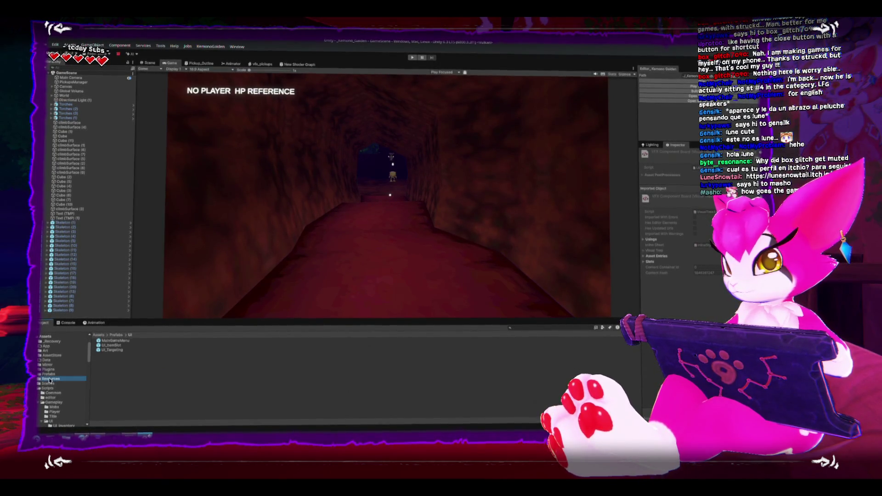
left_click(48, 379)
Open the GameManager prefab and inspect its EventSystem and GameManager components
left_click(98, 359)
double_click(98, 358)
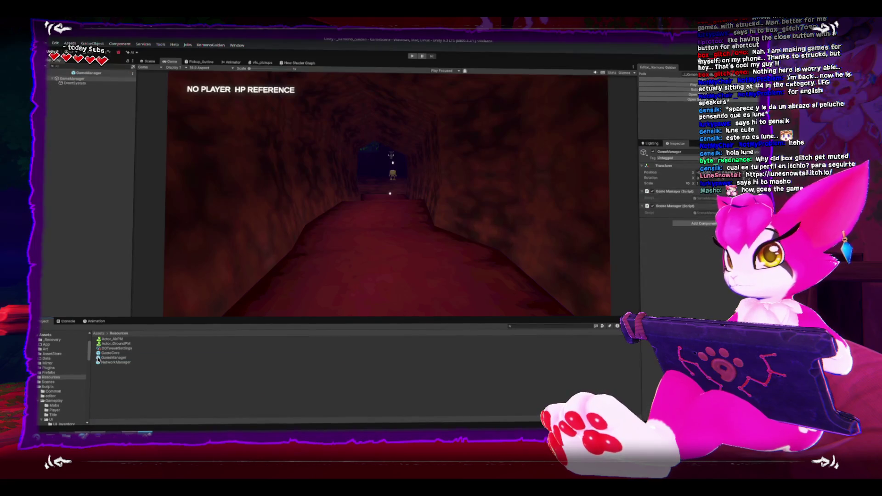
left_click(74, 84)
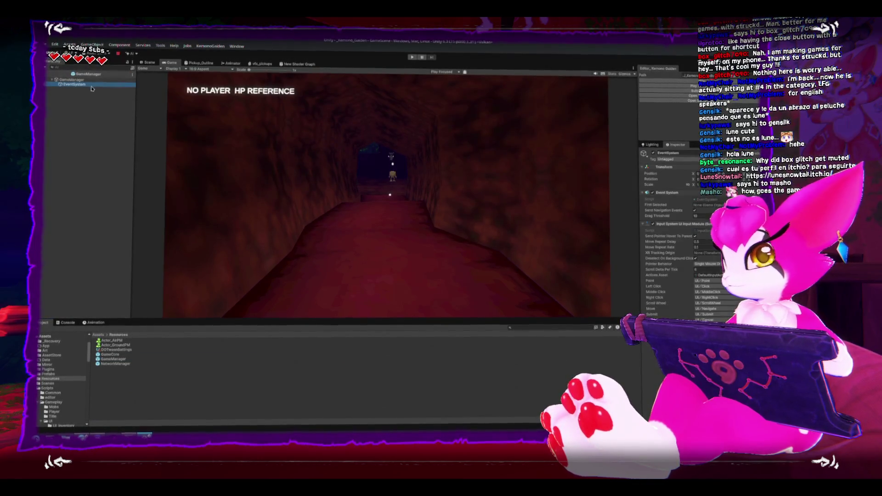
key("Up")
Open the GameCore prefab and inspect its EventSystem object
double_click(98, 354)
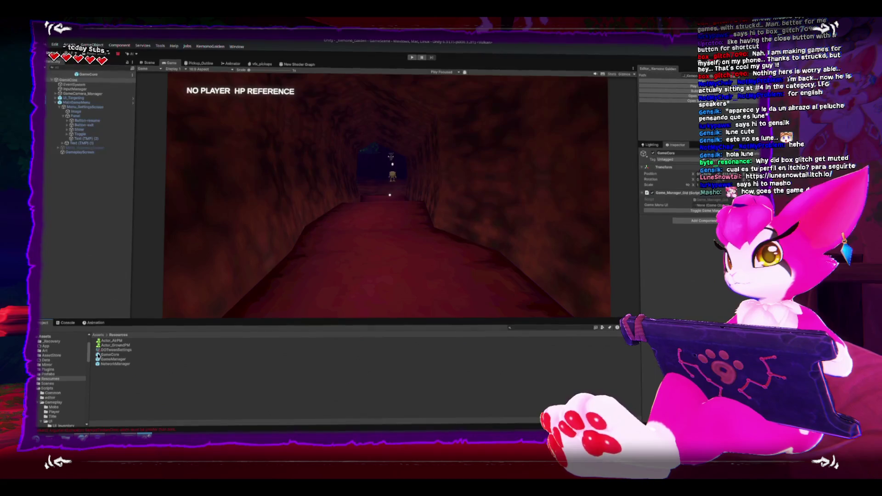
left_click(78, 86)
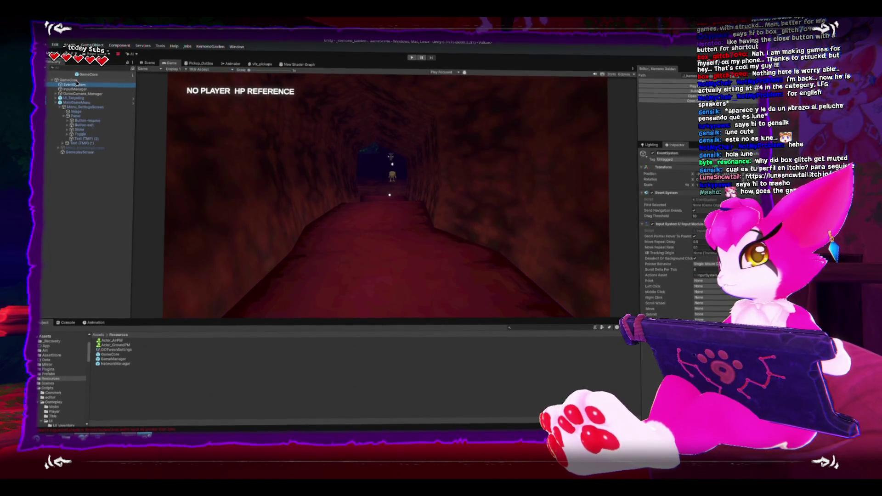
scroll(88, 183, "up", 10)
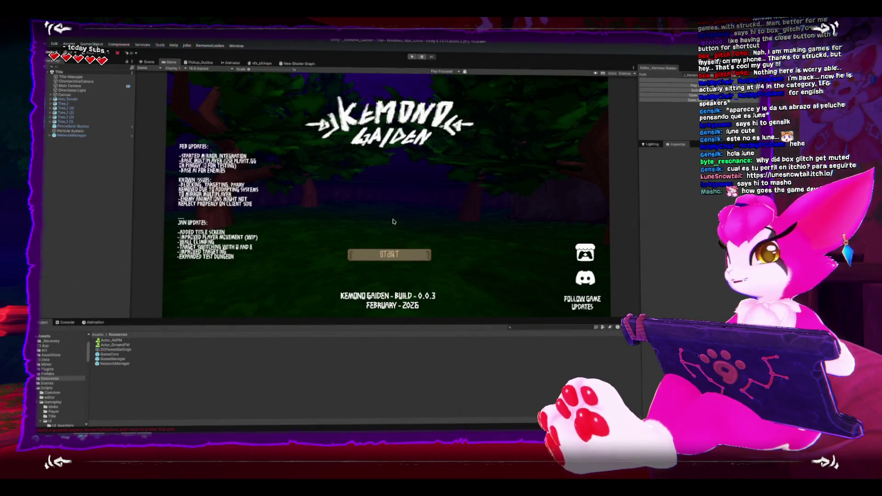
left_click(394, 256)
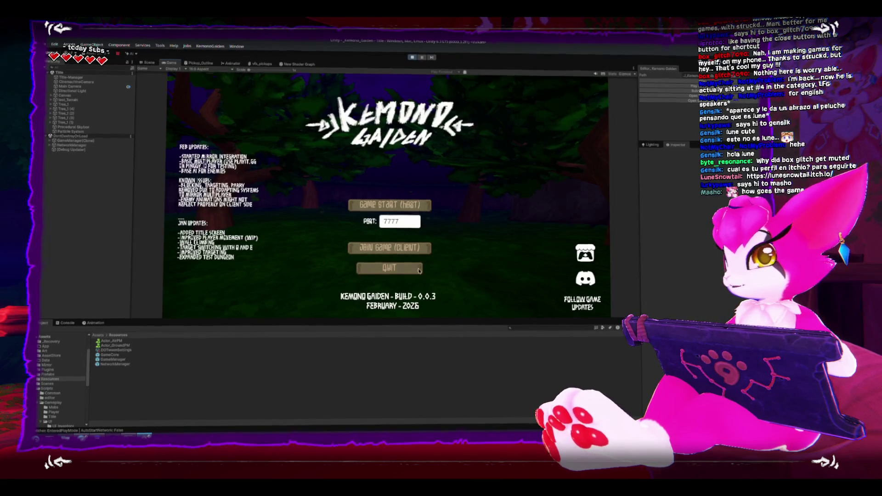
key("ctrl+p")
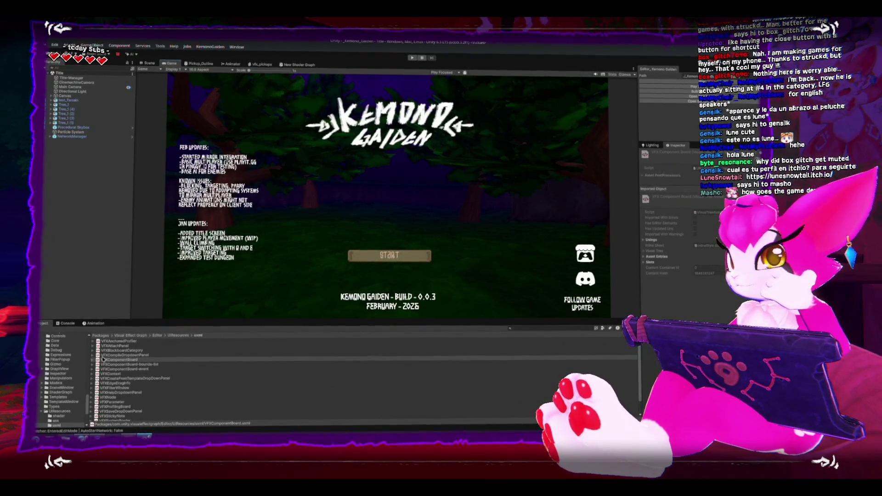
left_click(68, 323)
left_click(44, 330)
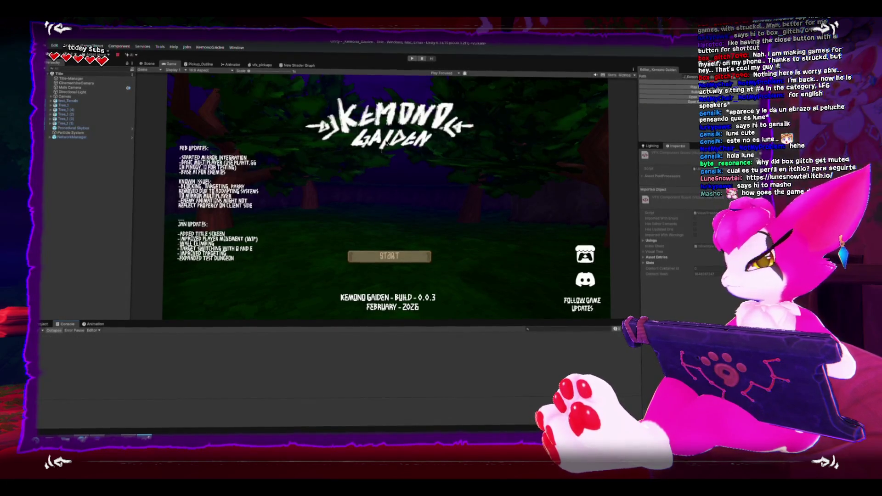
left_click(48, 45)
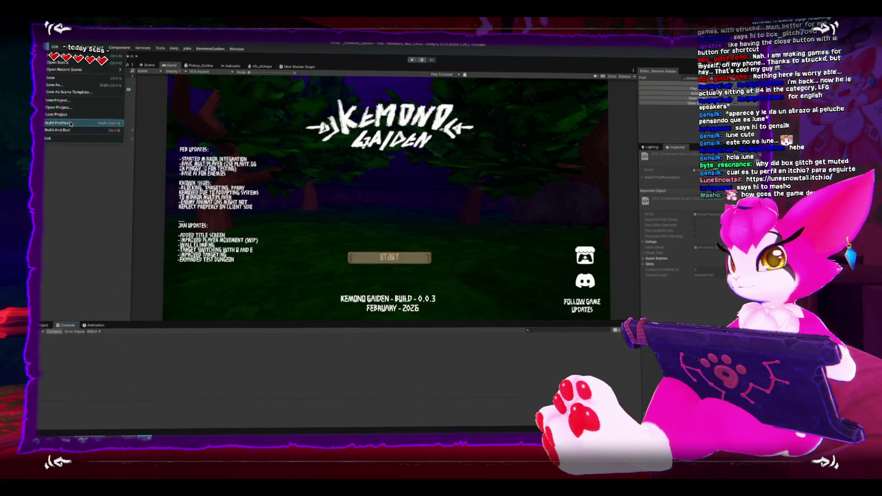
left_click(347, 295)
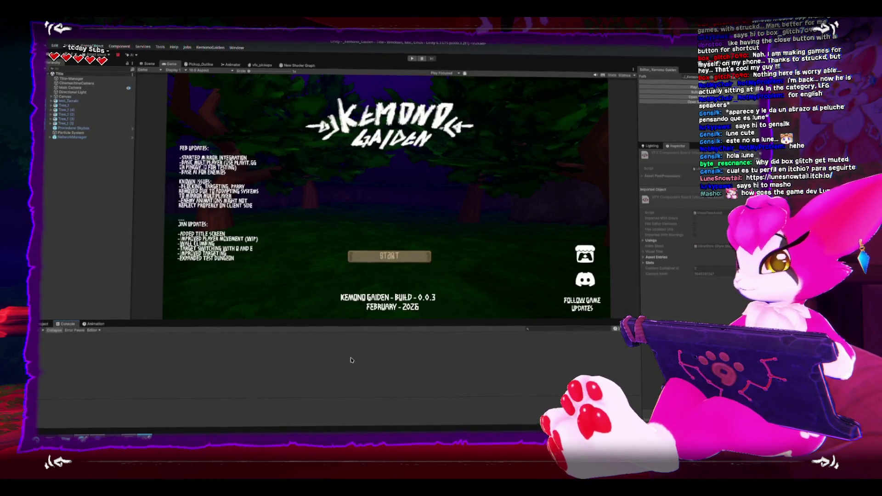
key("super")
Search the launcher for 'smartg' and start SmartGit on the Kemono_Gaiden repository
type("smartg")
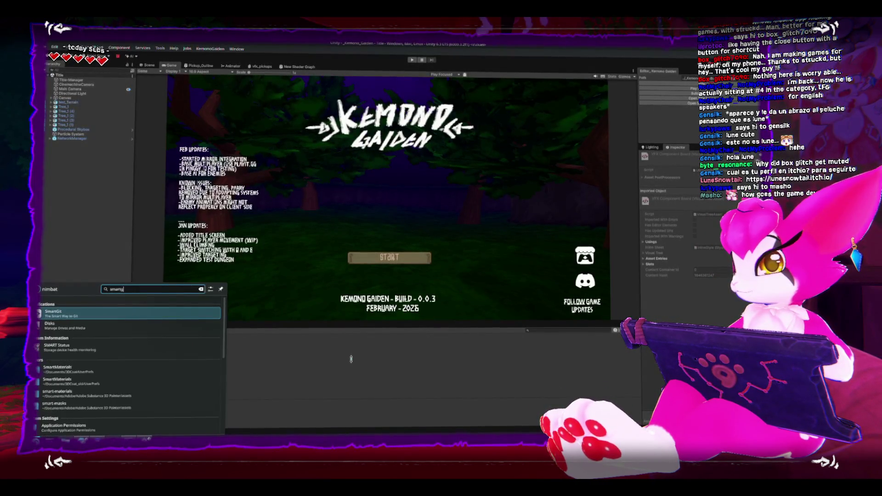
key("Return")
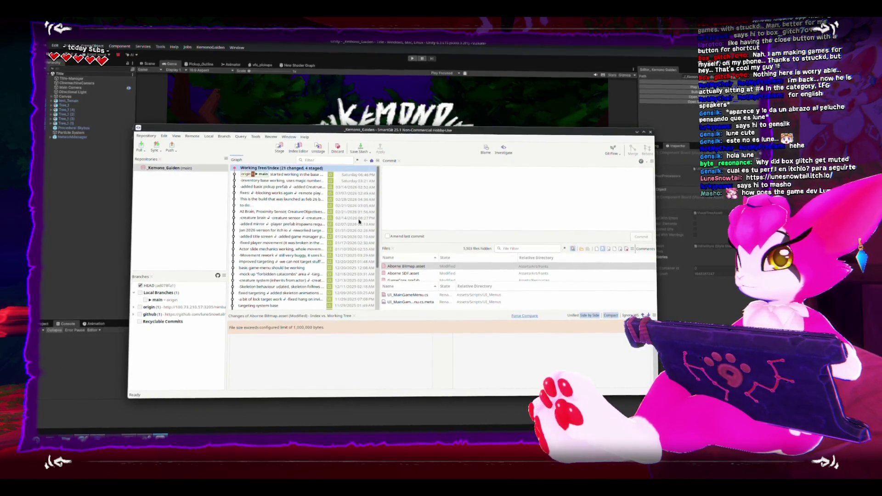
Stage all changes and commit: inventory screen and esc menu unified, tab opens inventory, esc opens settings
left_click(278, 152)
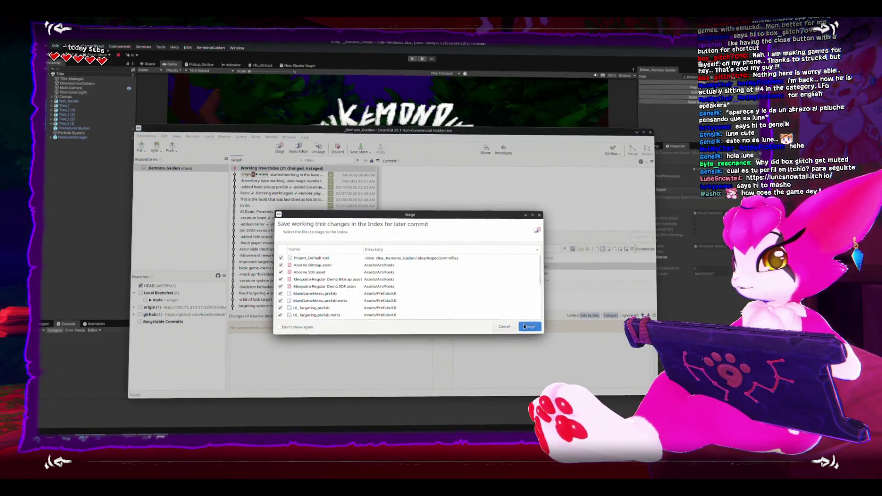
left_click(530, 327)
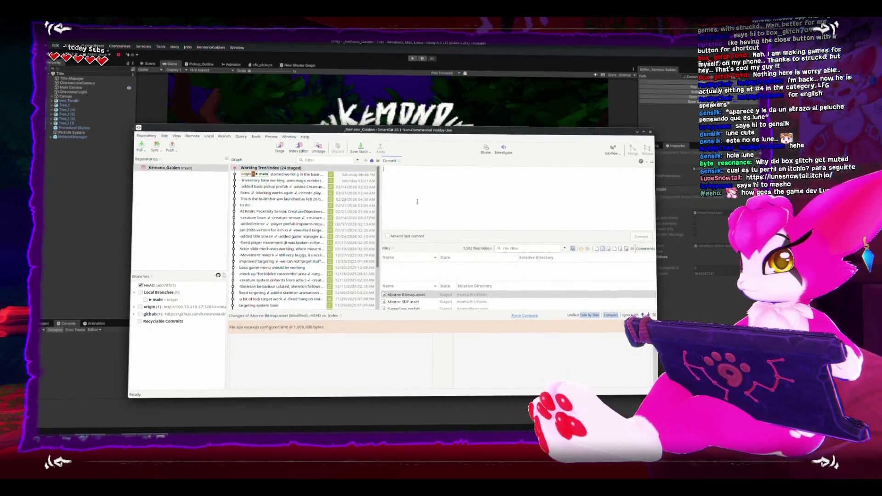
type("inventory screen and ")
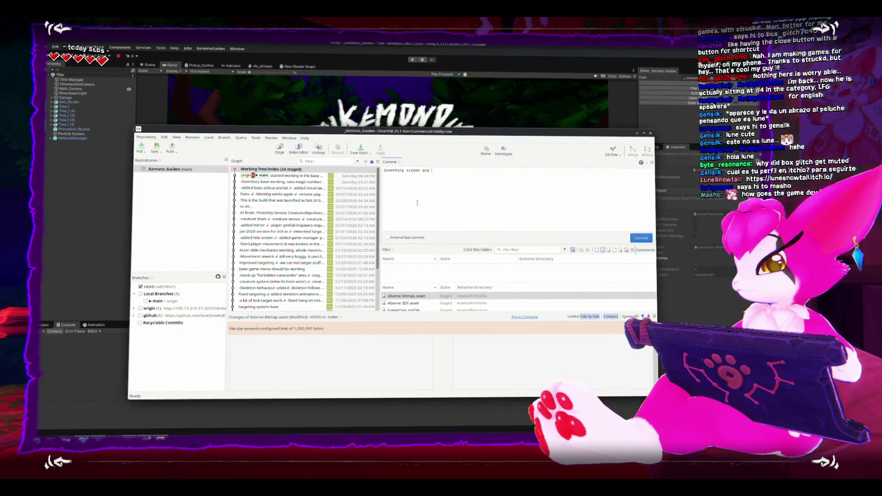
type("esc ")
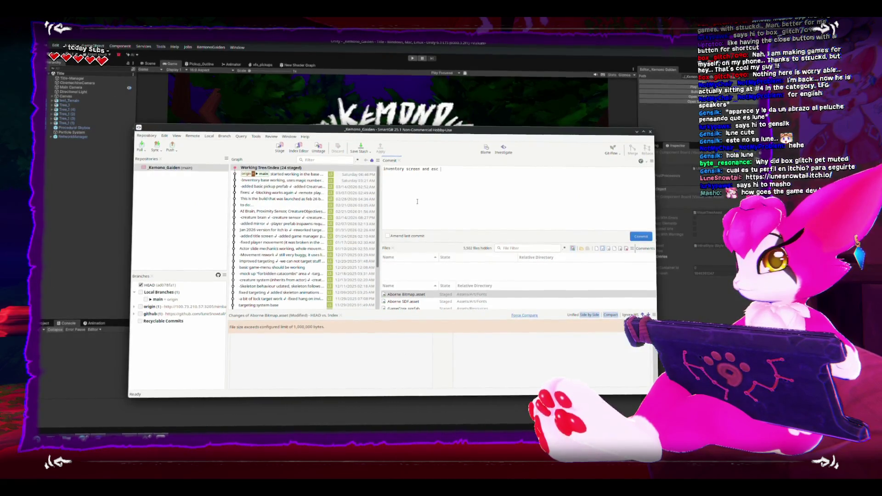
type("menu are unid")
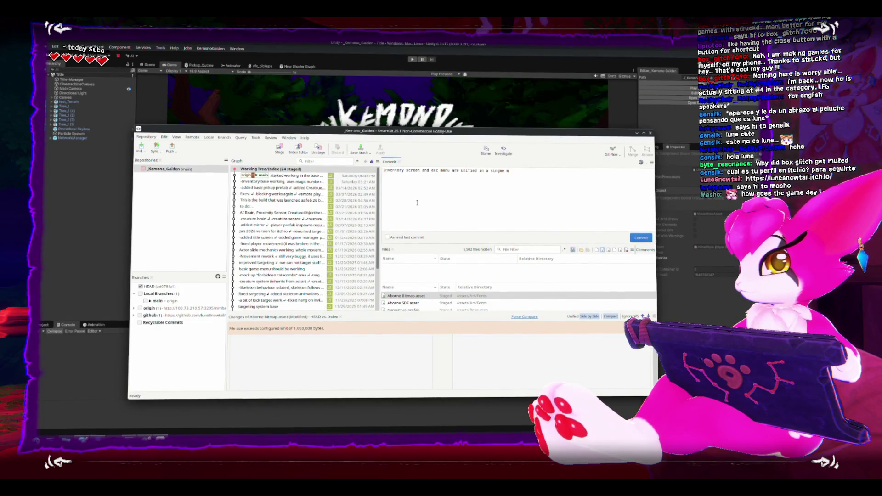
key("BackSpace")
key("BackSpace")
key("BackSpace")
type("le m")
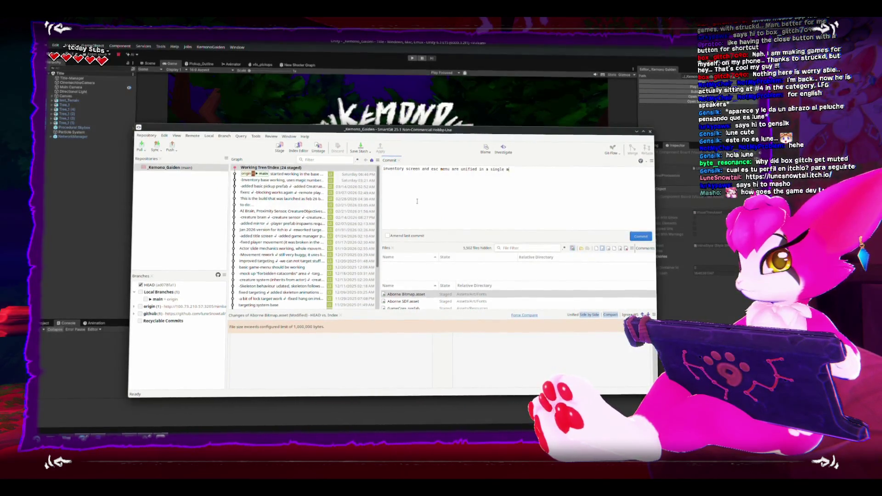
key("BackSpace")
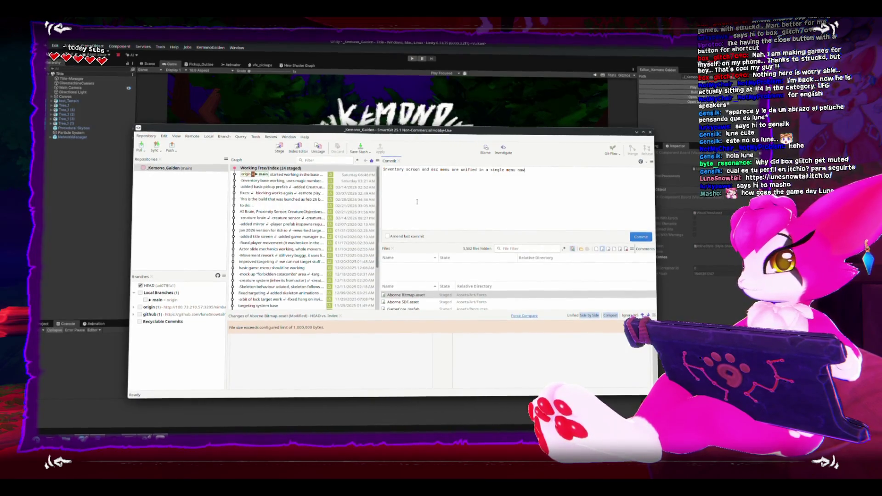
type(", tab op")
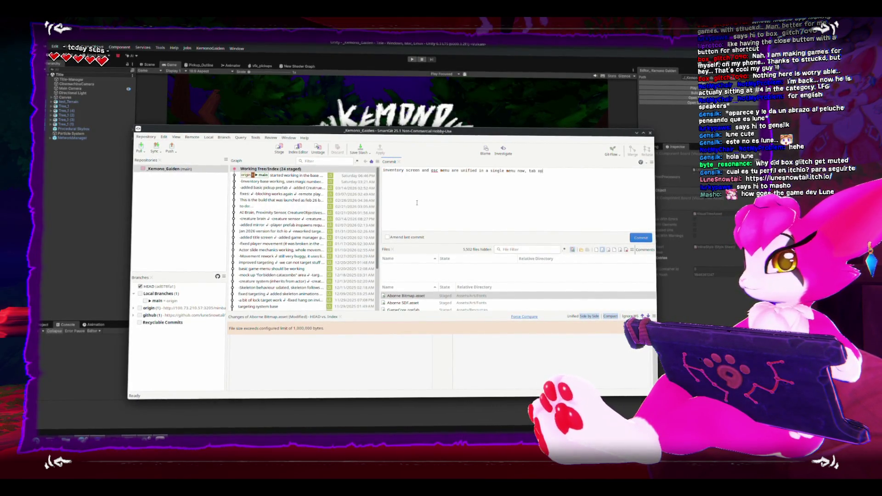
type("ens invet")
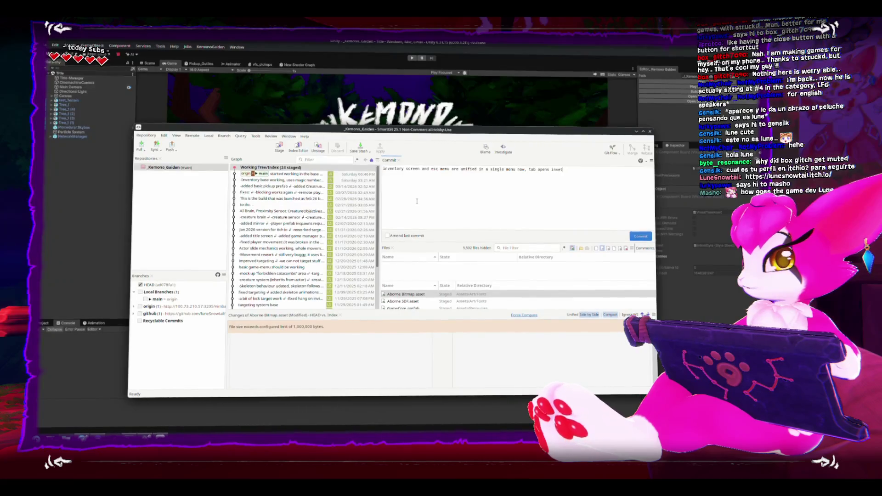
key("BackSpace")
type("ntory screen, esc")
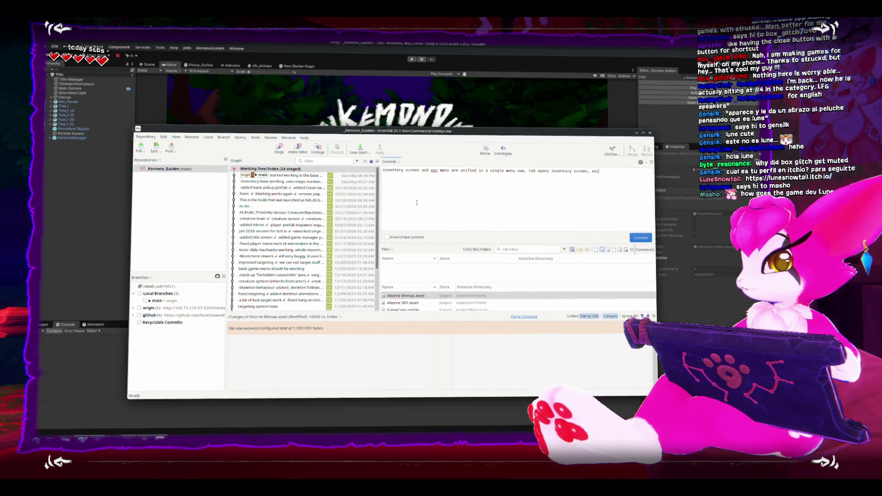
type(" opens se")
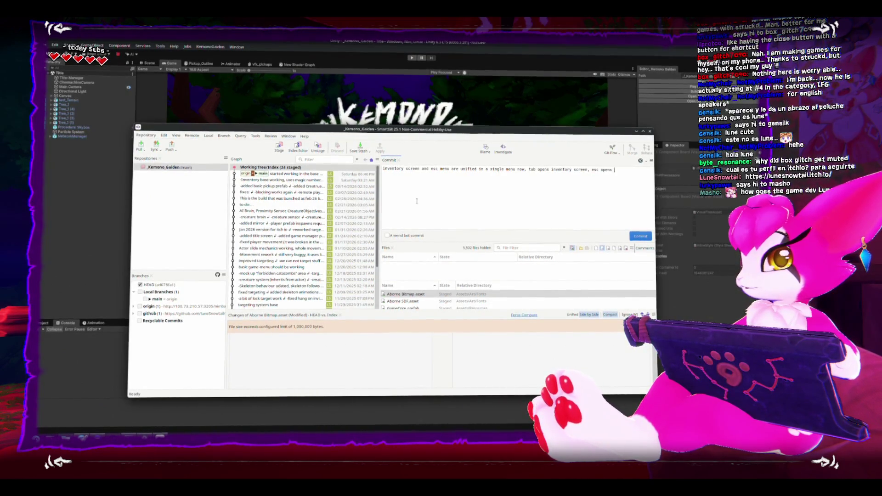
type("tting menu")
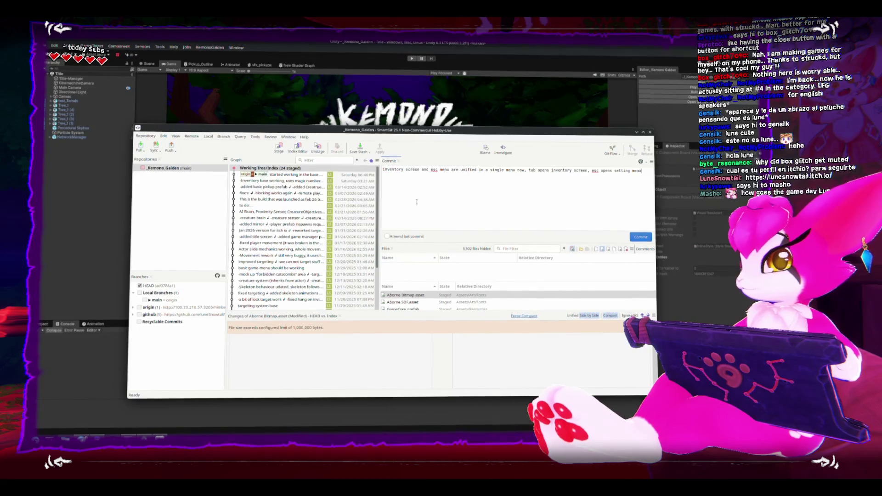
left_click(640, 237)
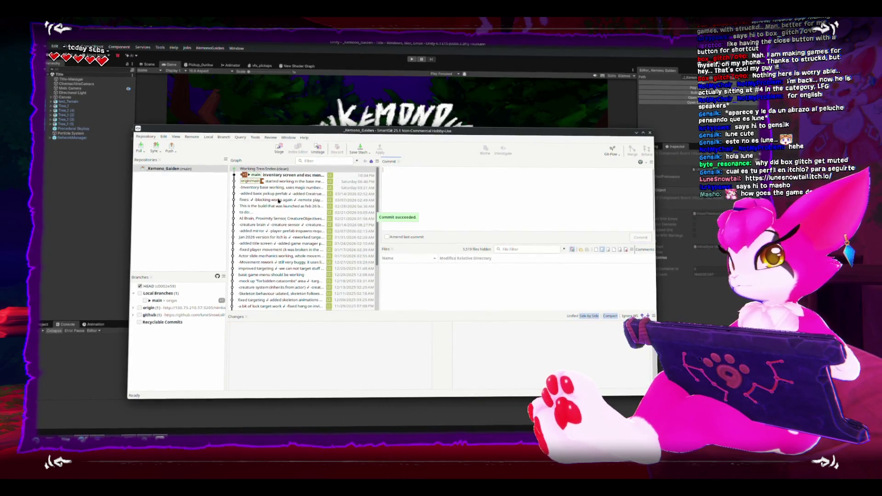
Push the commit to origin after entering the master password, then return to Unity
left_click(170, 147)
type("••••••••••••••••")
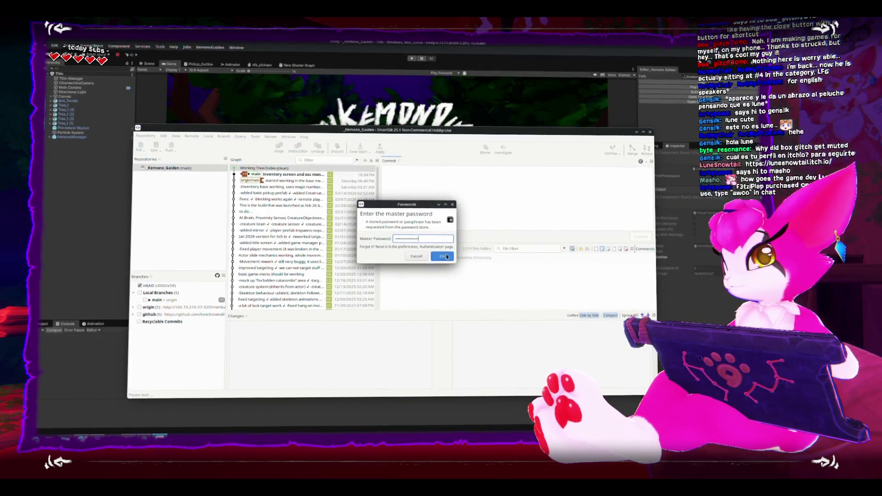
left_click(442, 256)
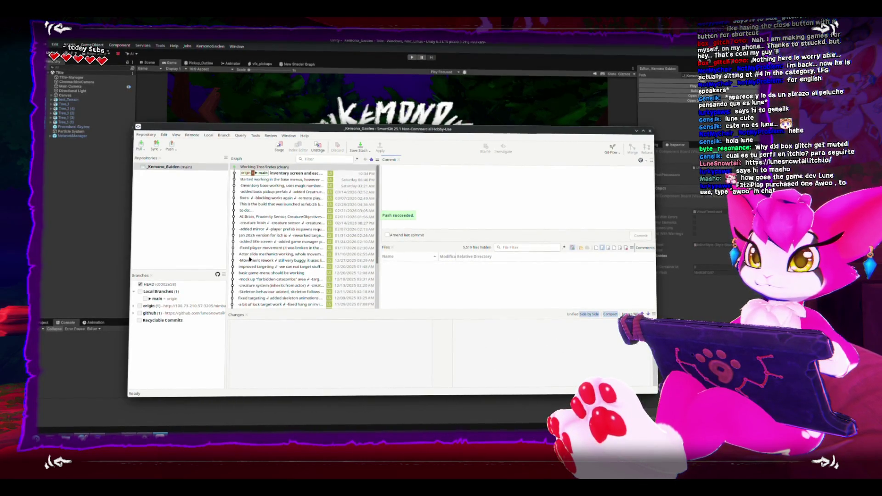
left_click(92, 223)
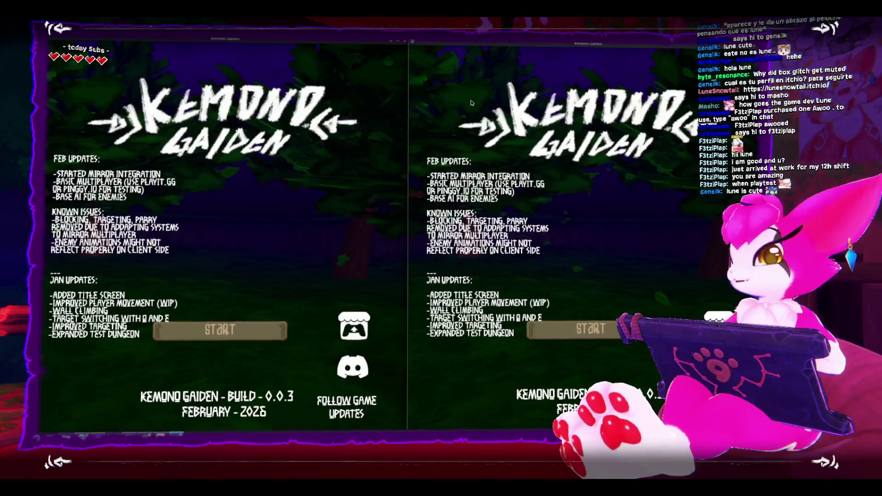
Host a game in the left window, then repeatedly toggle the inventory (I) and game menu (Esc)
left_click(198, 329)
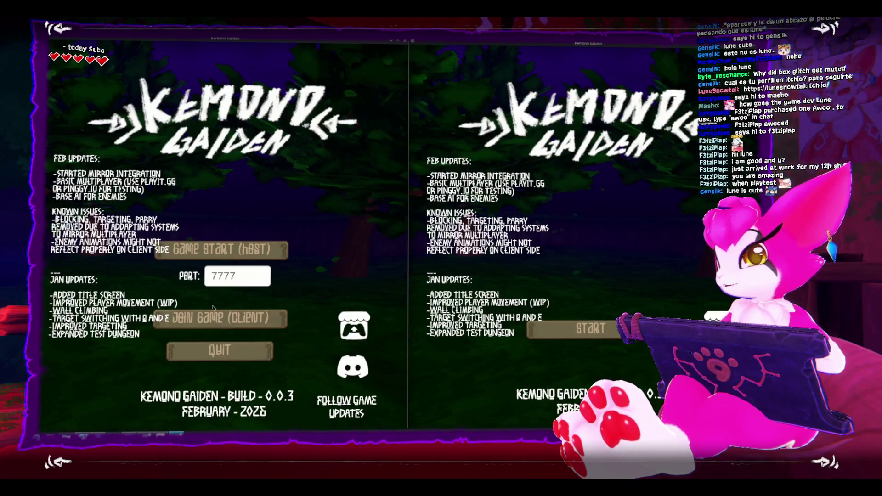
left_click(249, 252)
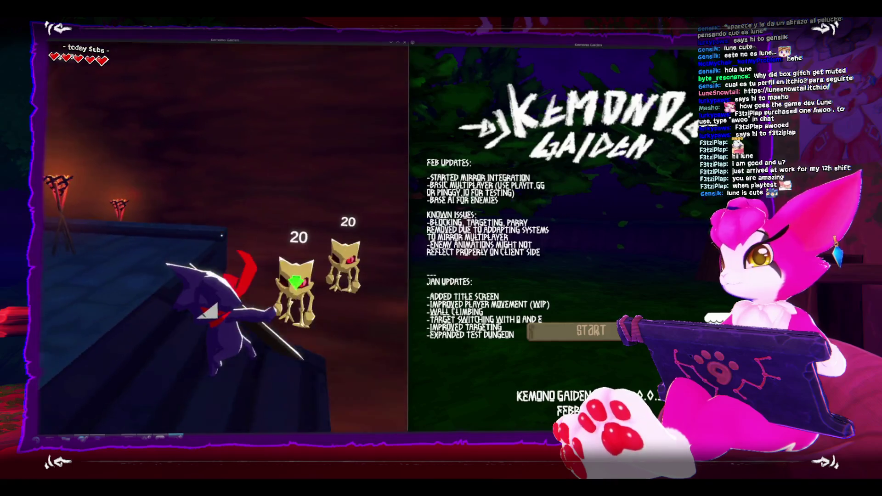
key("i")
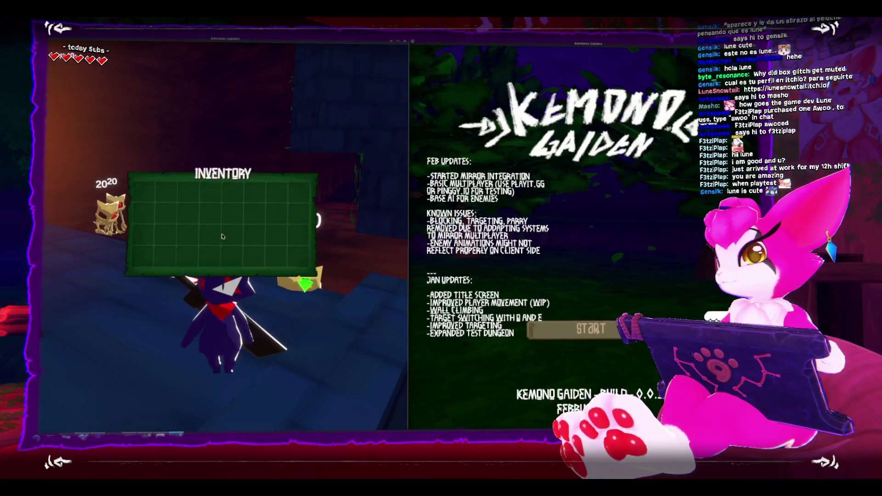
key("i")
key("Escape")
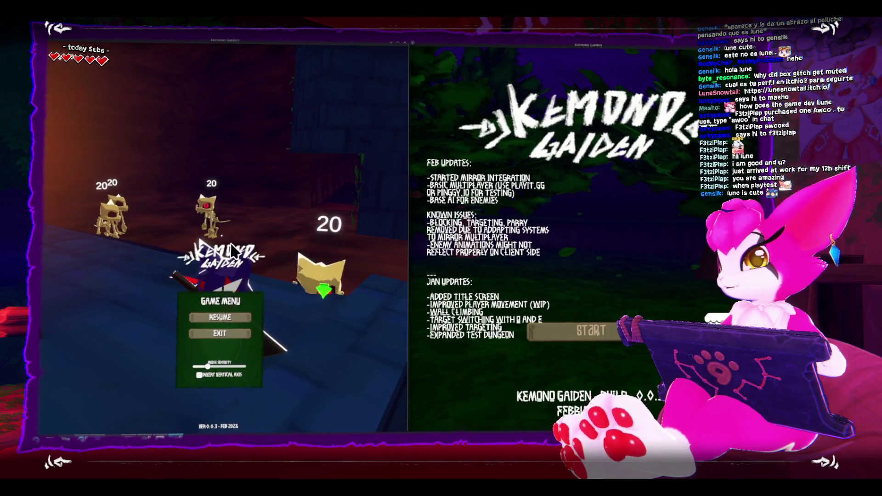
key("Escape")
key("i")
key("i")
key("i")
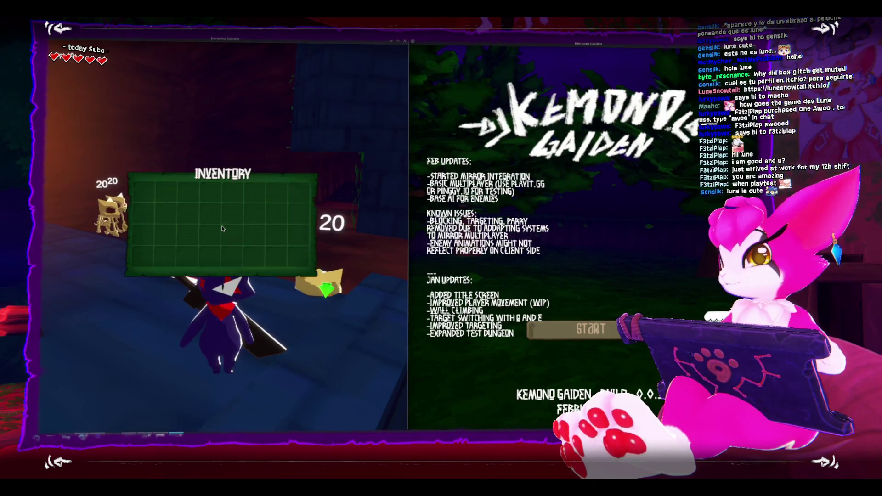
key("Escape")
key("Escape")
key("Escape")
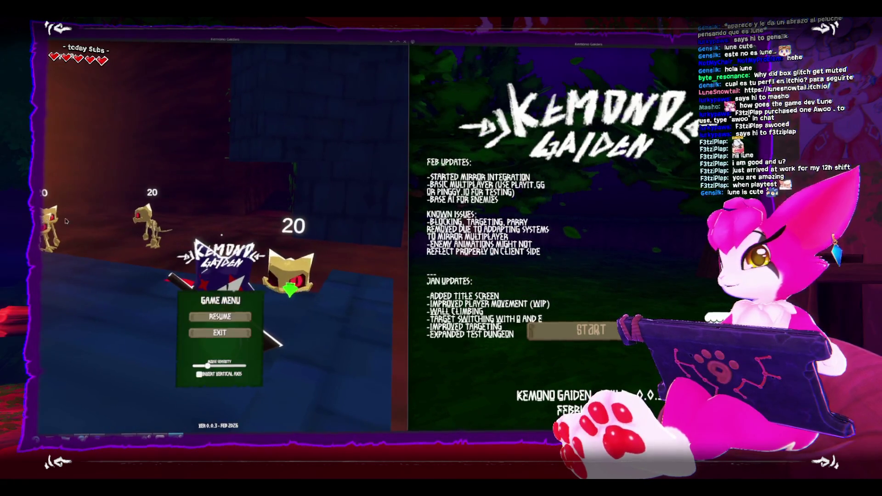
key("Escape")
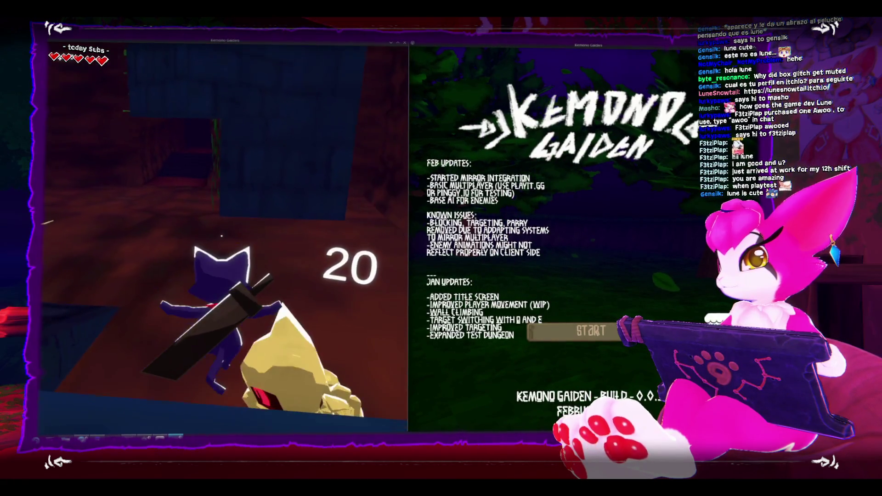
key("s")
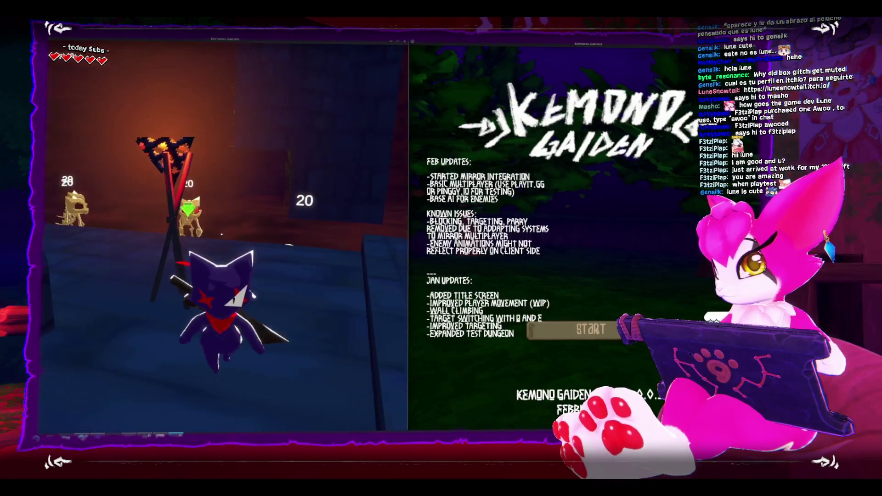
key("Escape")
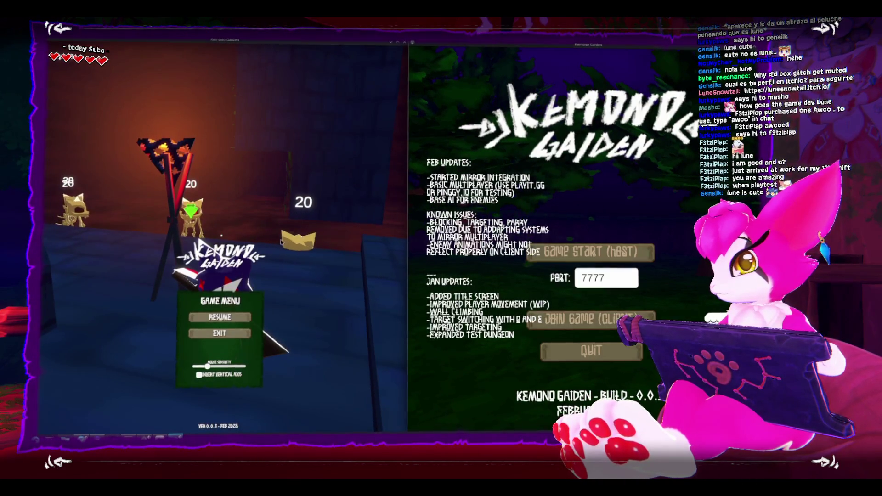
Resume the left game and join from the right window as client to localhost:7777
key("Escape")
key("Escape")
key("Escape")
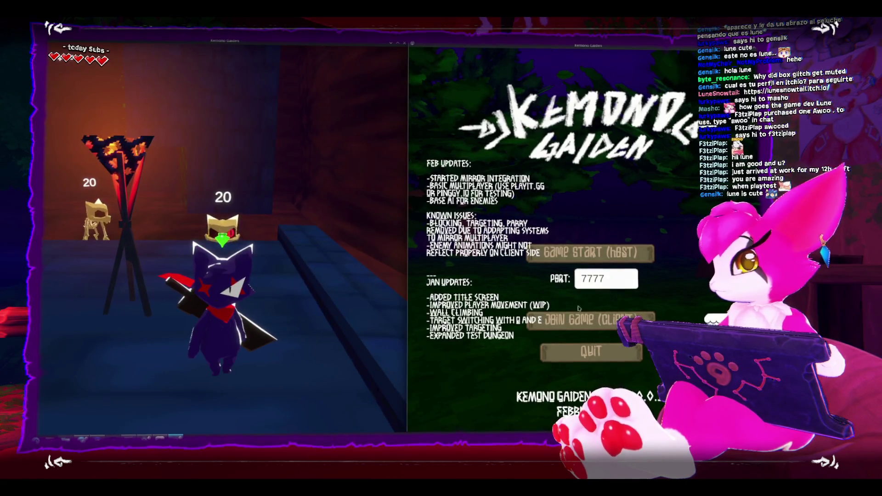
left_click(591, 322)
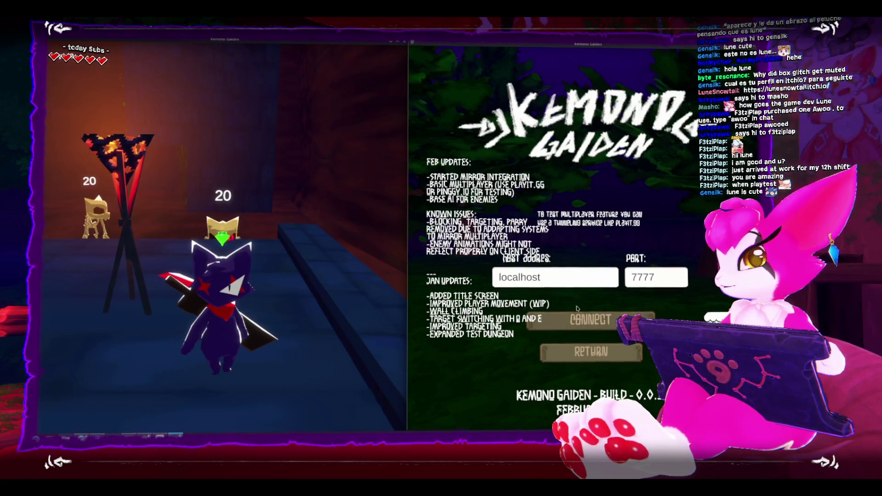
left_click(579, 318)
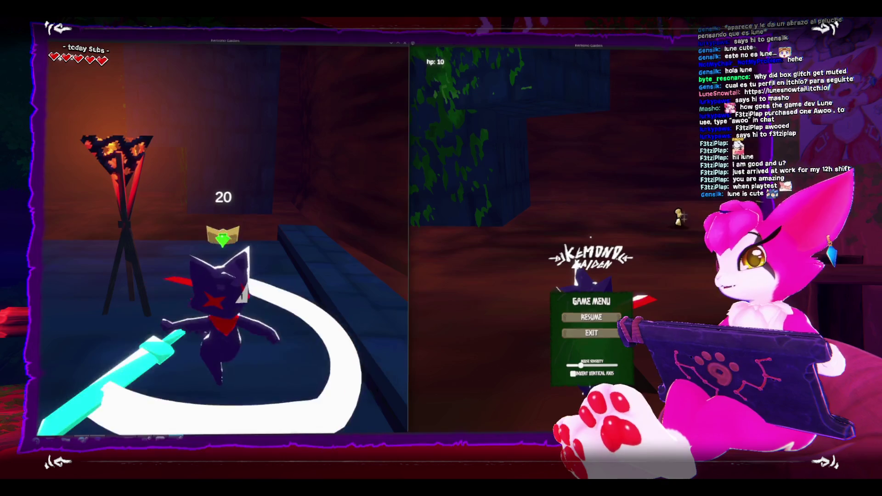
Pause and resume both games, walking the left player off the platform and checking its inventory
key("Escape")
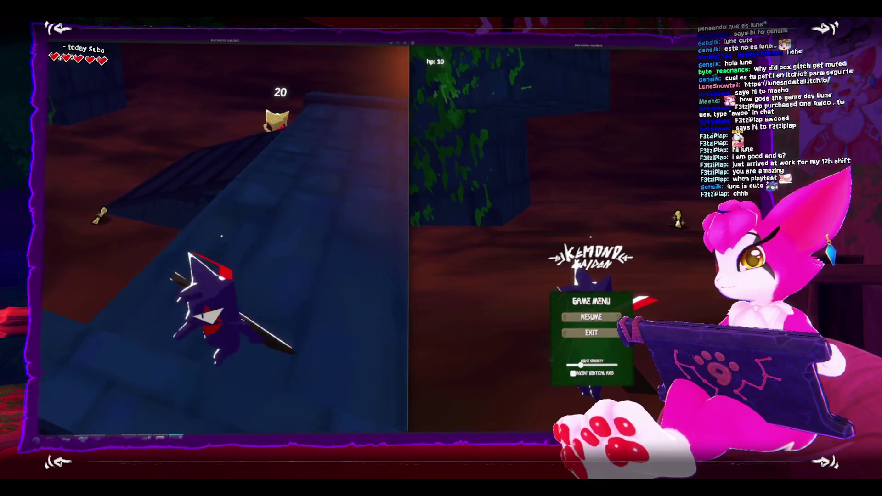
key("Escape")
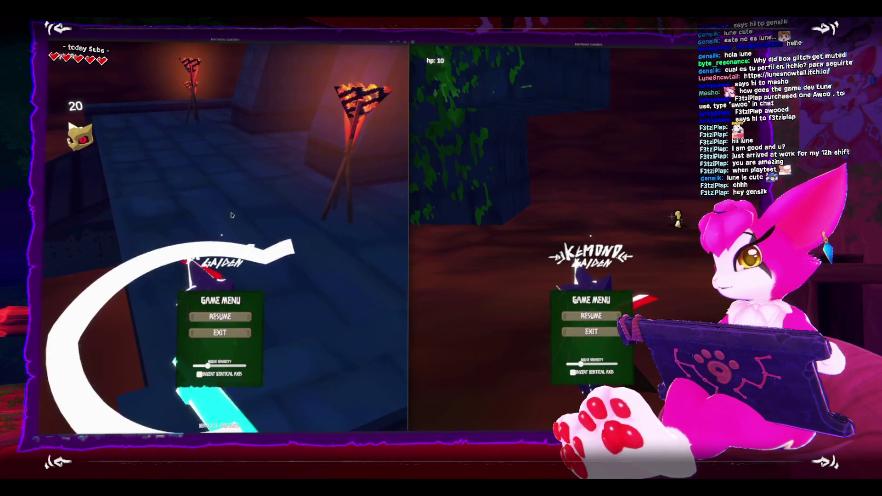
key("Escape")
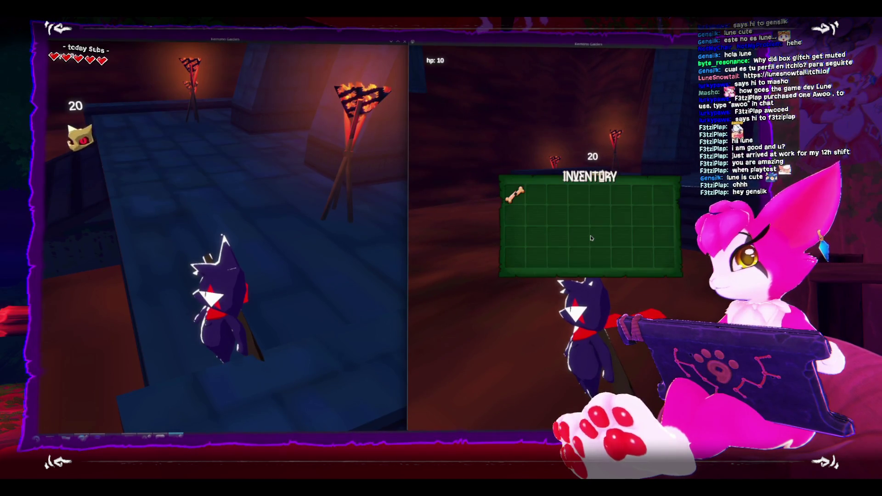
key("Escape")
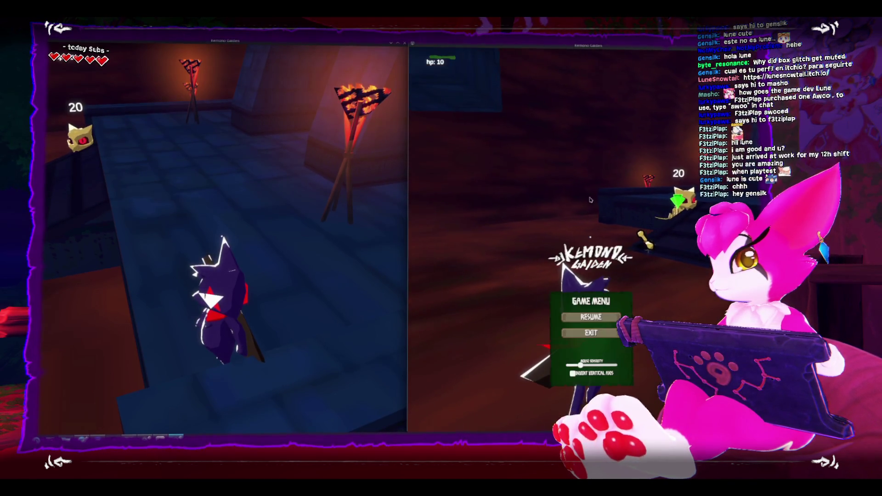
key("Escape")
key("i")
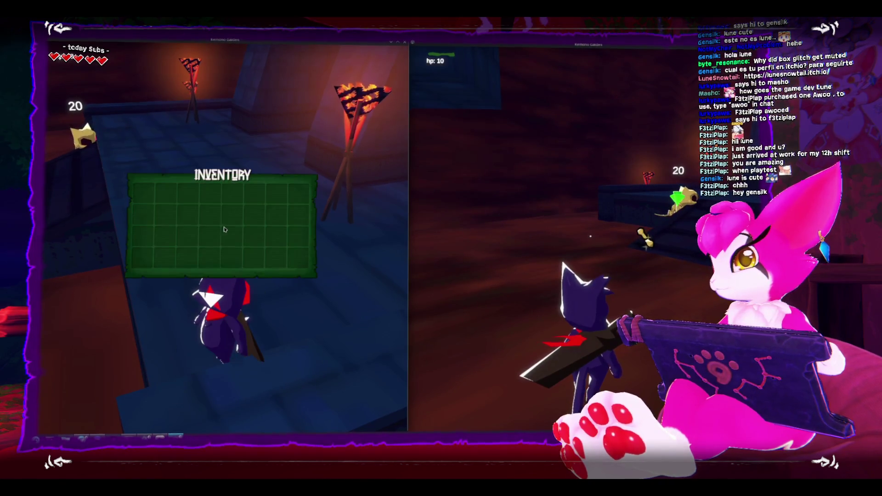
key("i")
key("w")
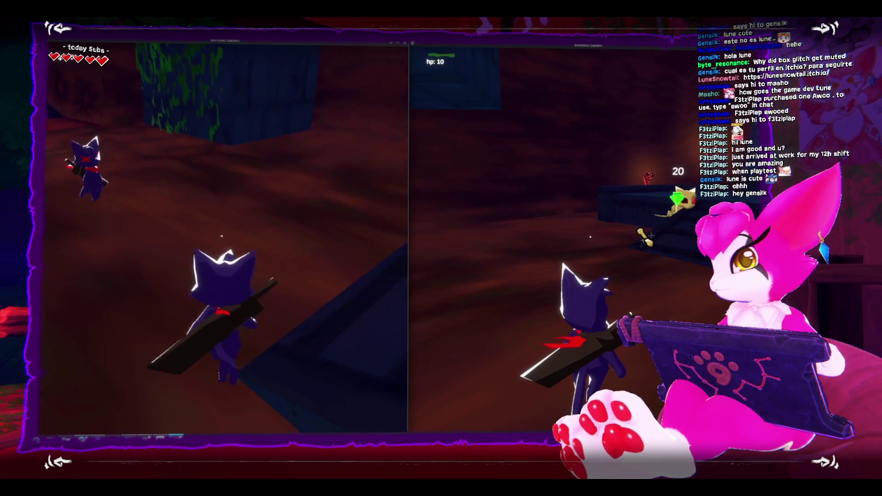
key("i")
key("Escape")
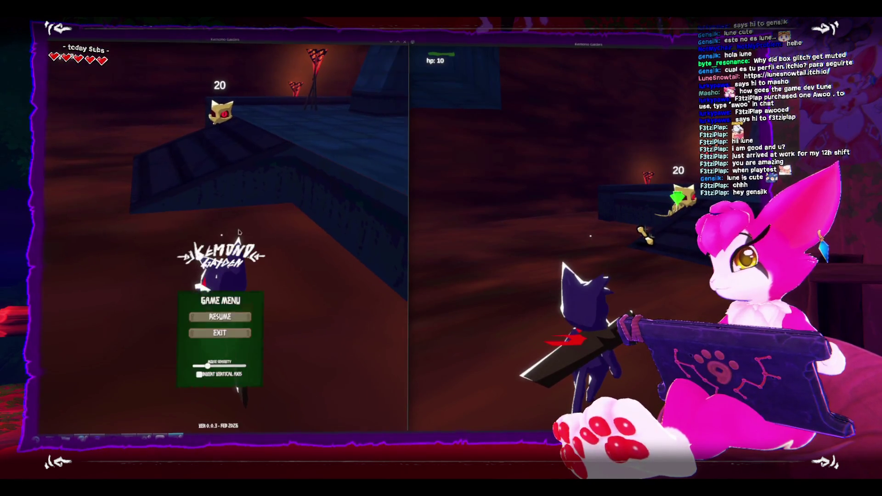
key("Escape")
In the right window, check the inventory and move the player toward the stairs and skeleton
left_click(652, 246)
key("i")
key("Escape")
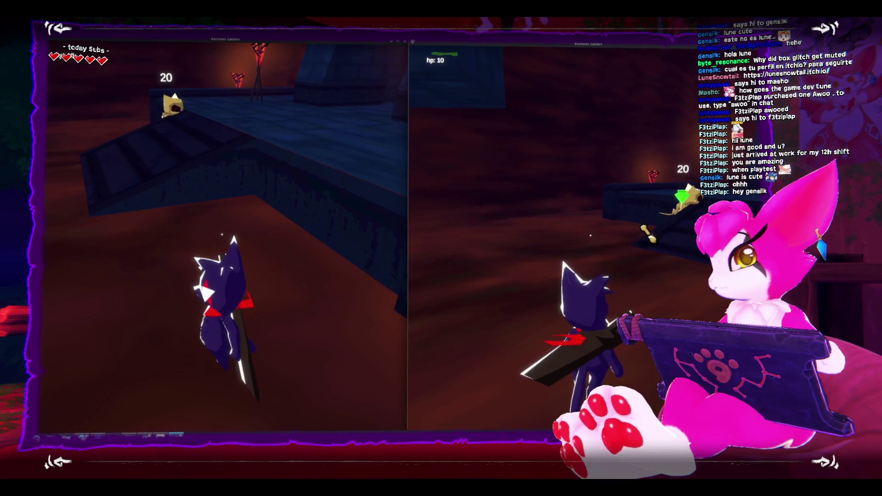
key("s")
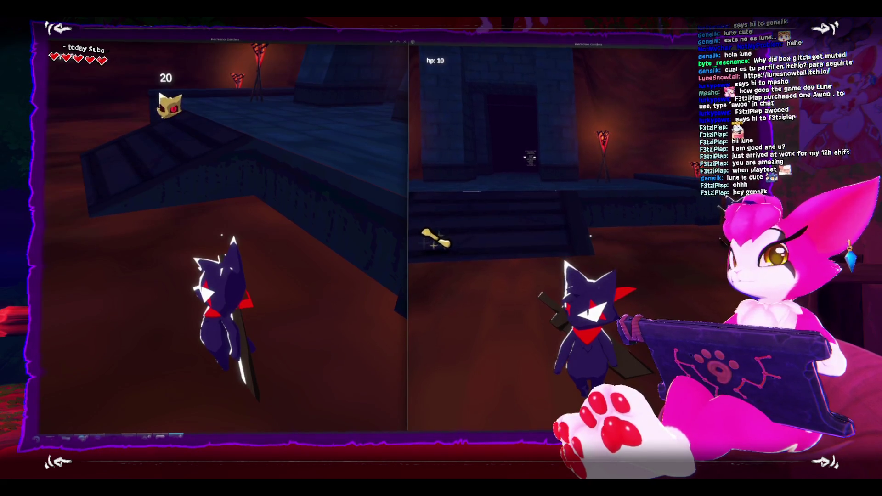
key("a")
key("s")
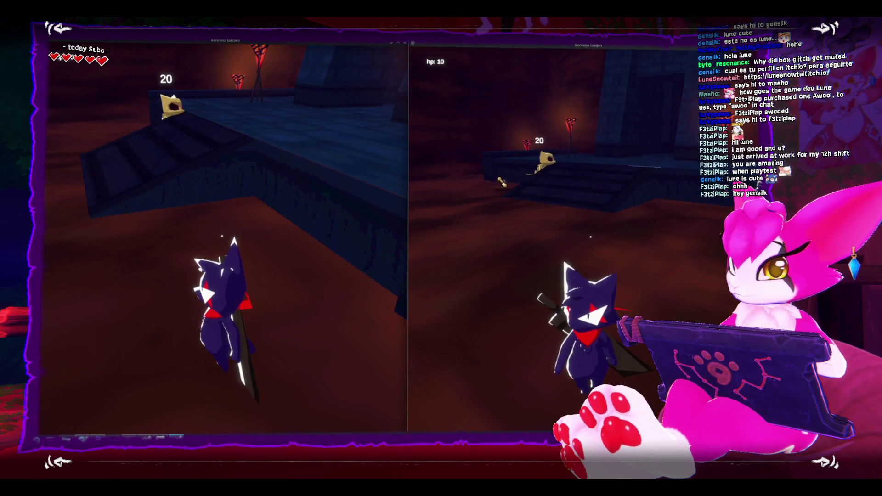
key("w")
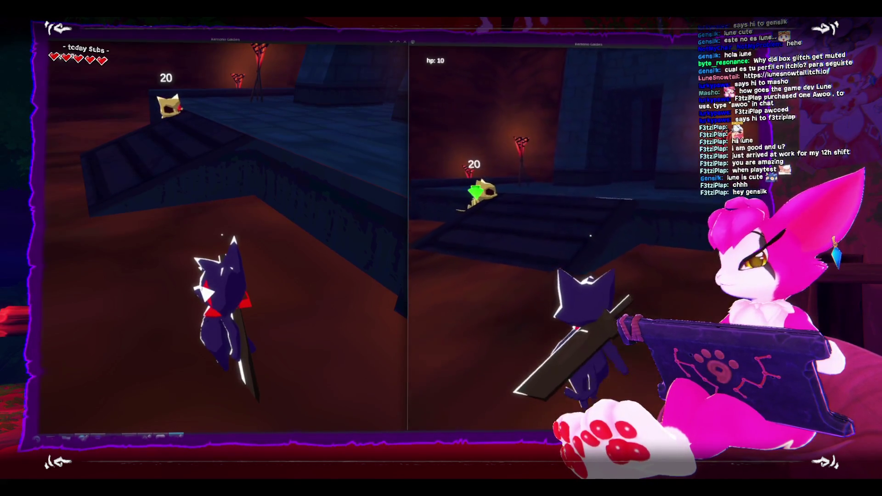
key("a")
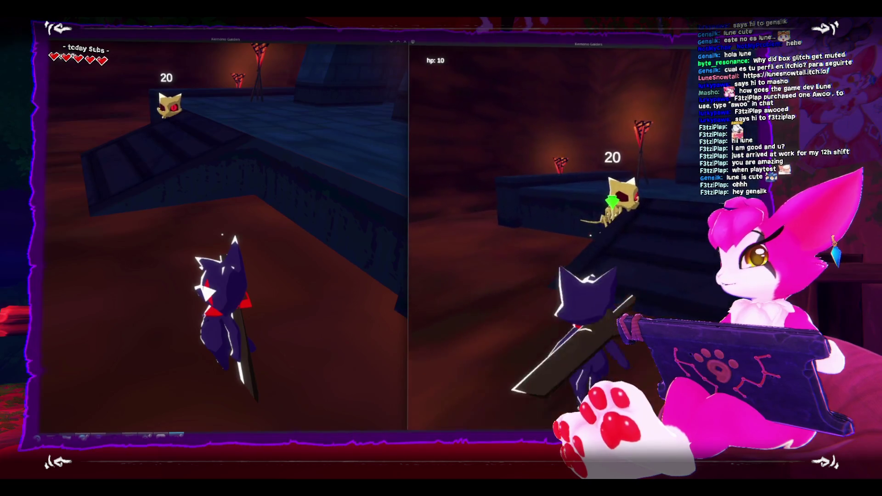
key("d")
key("i")
key("i")
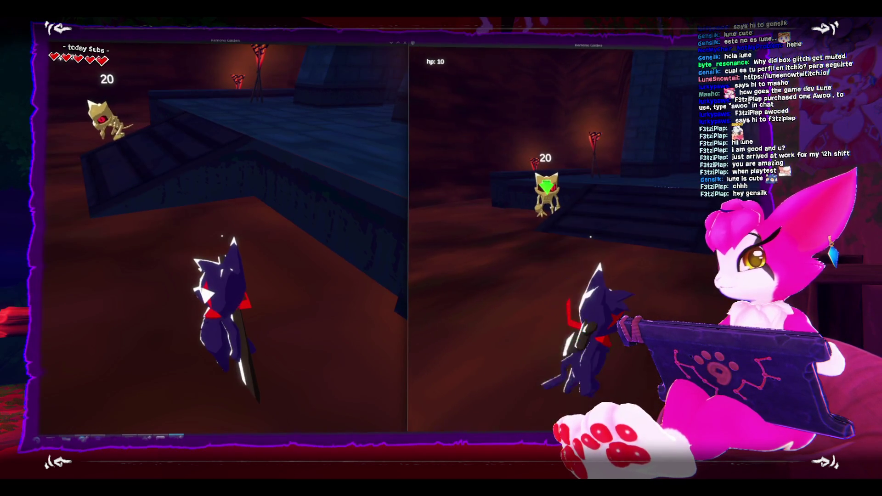
key("a")
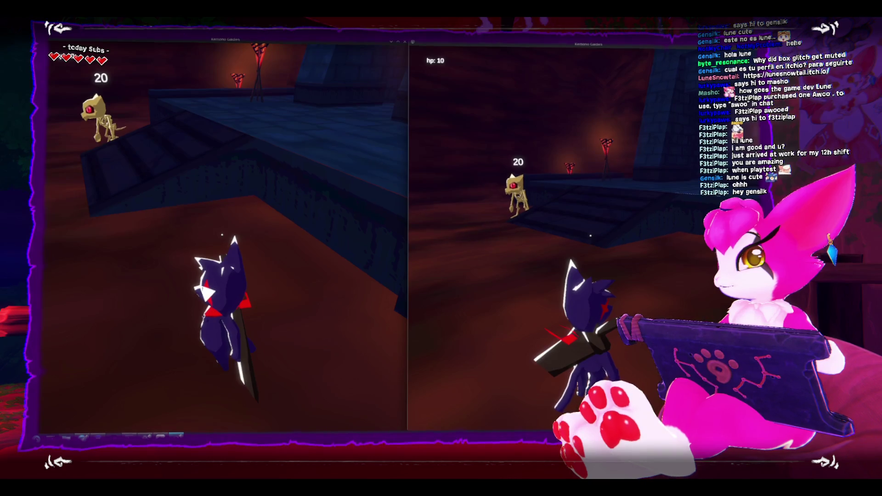
key("d")
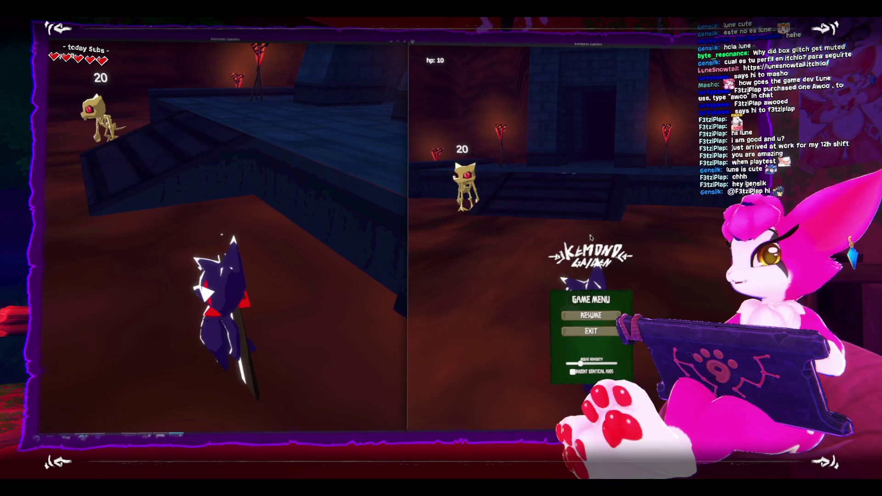
Walk the left player along the wall and slash the skeleton until it is defeated
left_click(417, 208)
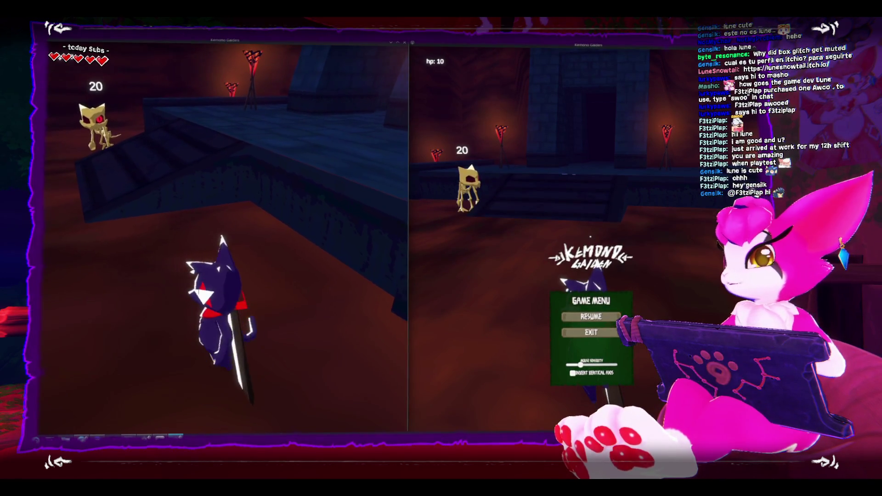
left_click(221, 234)
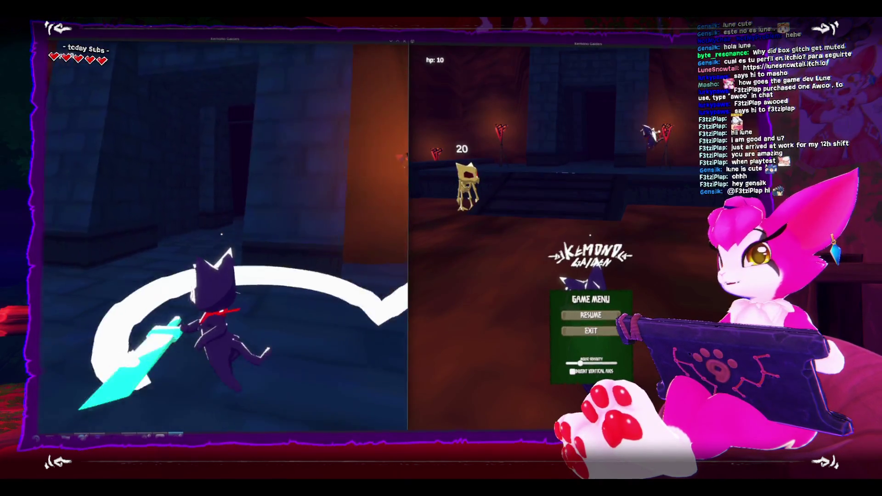
key("w")
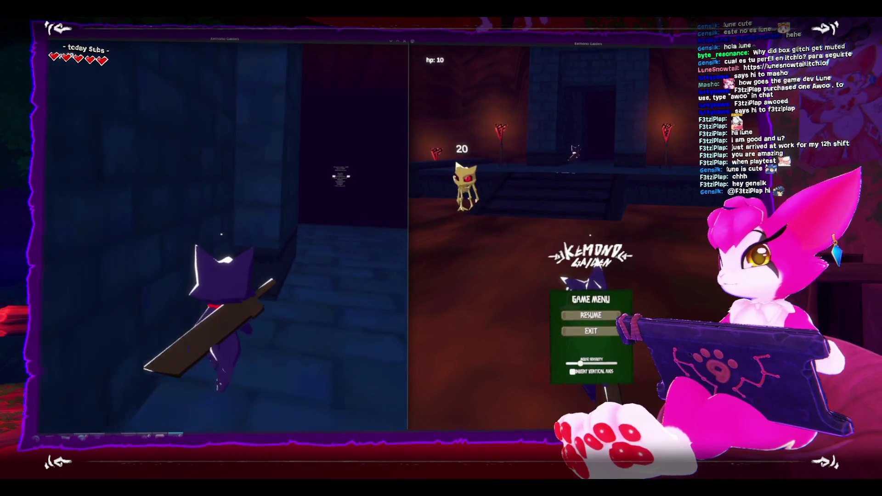
key("w")
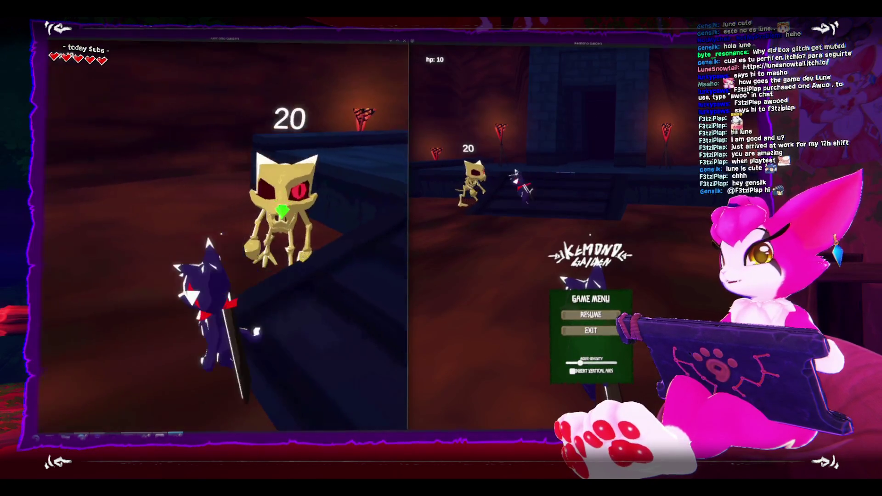
left_click(222, 235)
left_click(221, 234)
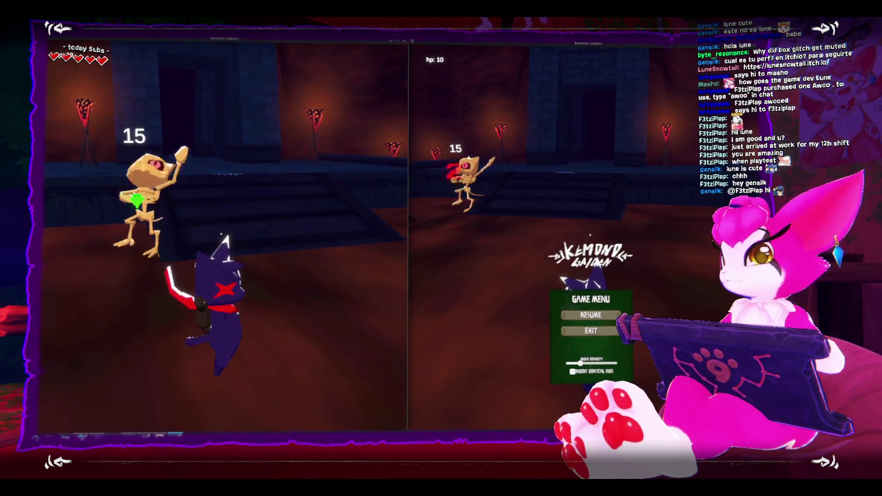
left_click(221, 235)
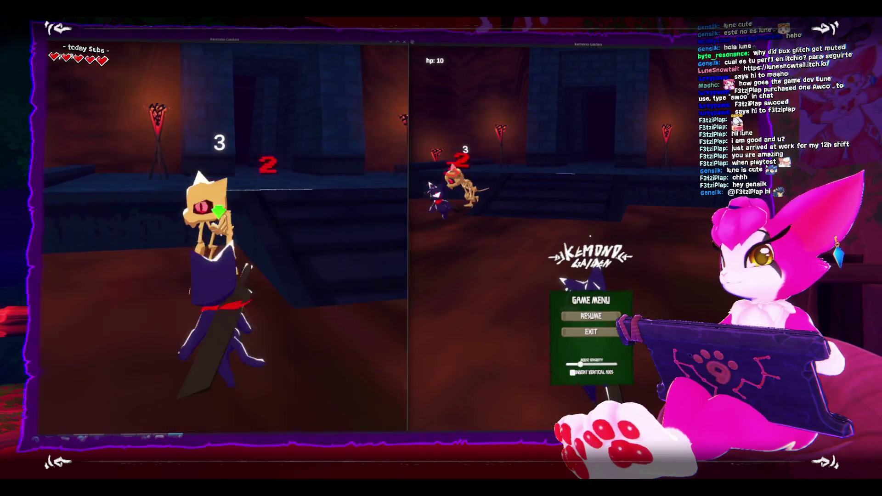
left_click(221, 234)
Check the left player's inventory for the two bones, then pause the left game
key("s")
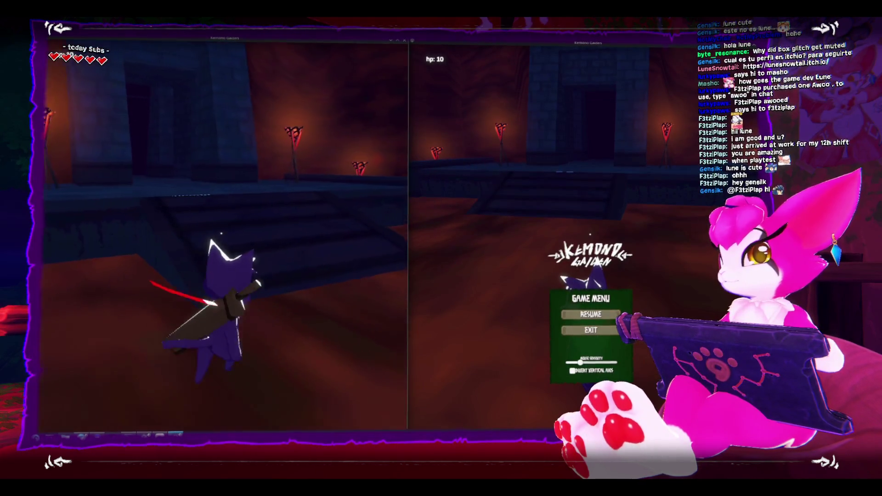
key("i")
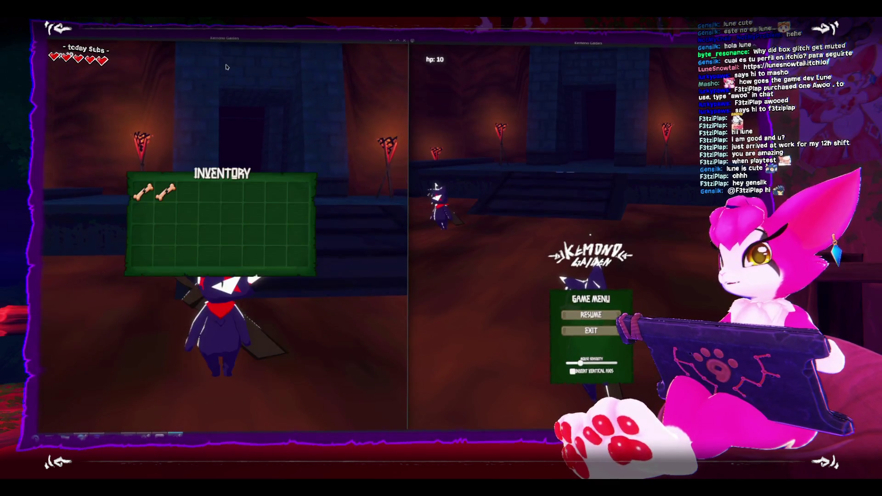
key("i")
key("Escape")
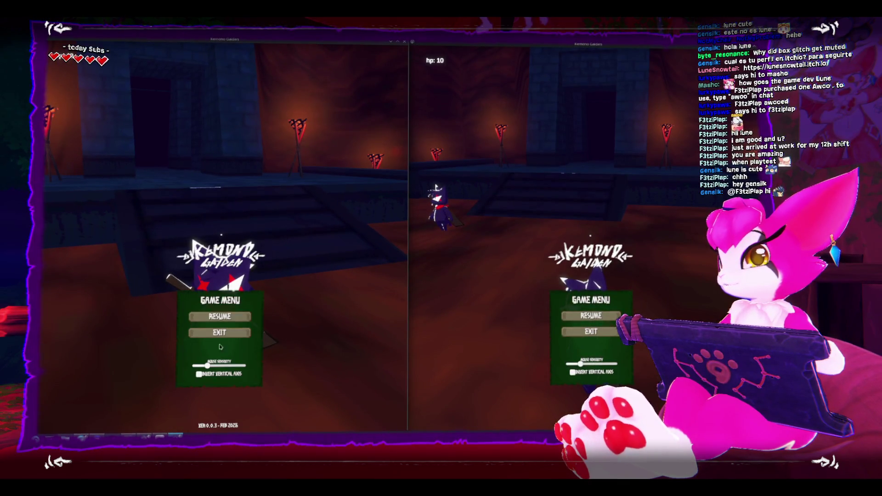
Exit both games to the title, start a new left session and run along the corridor
left_click(220, 333)
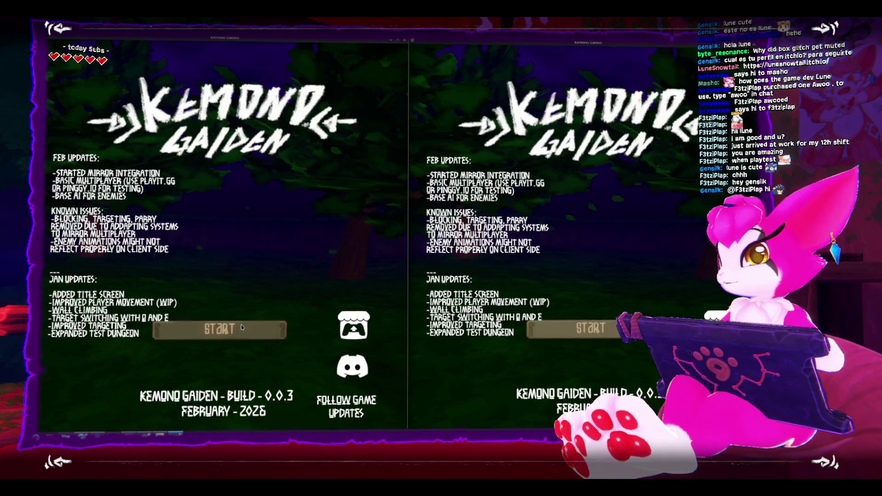
left_click(242, 327)
left_click(216, 350)
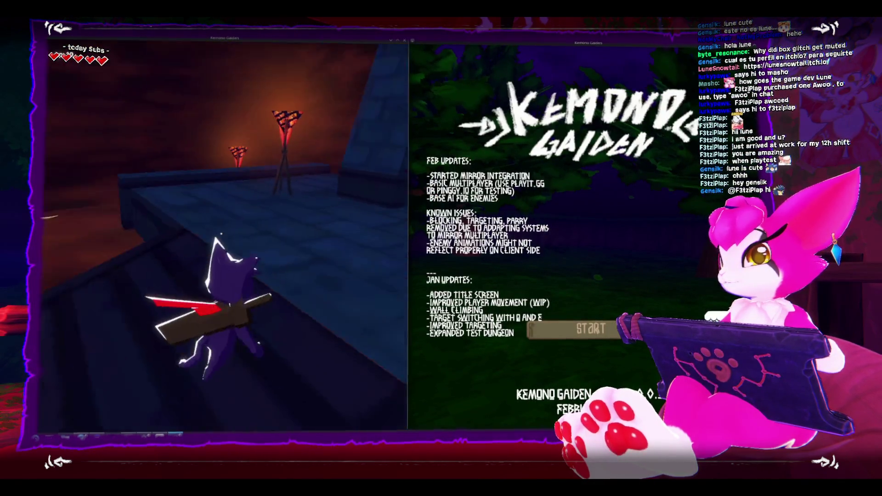
key("w")
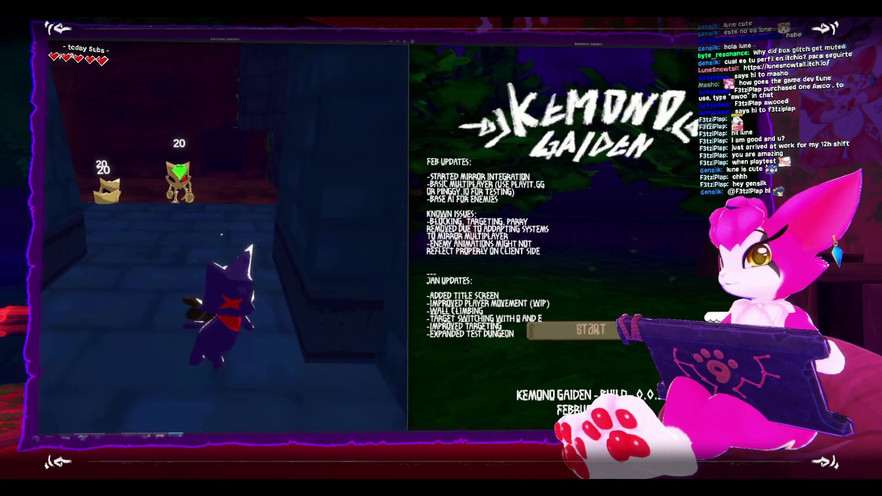
key("s")
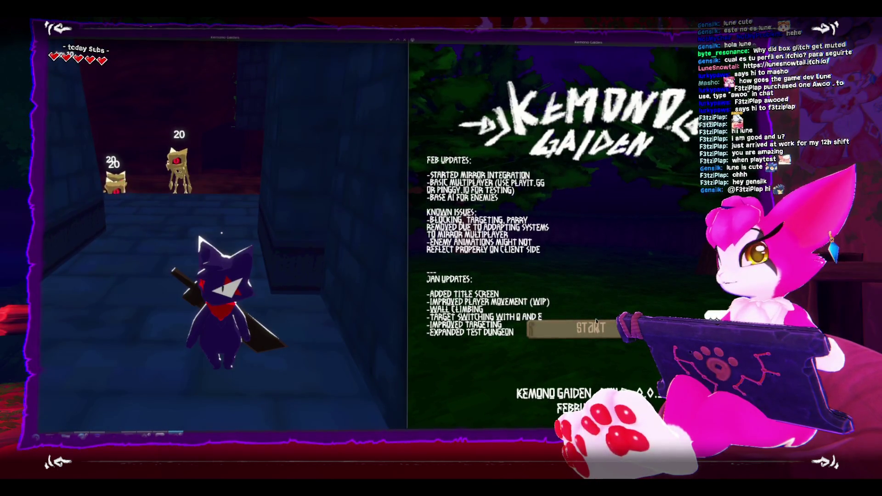
Join the session from the right window, attack the skeletons, then pause the left game
left_click(593, 319)
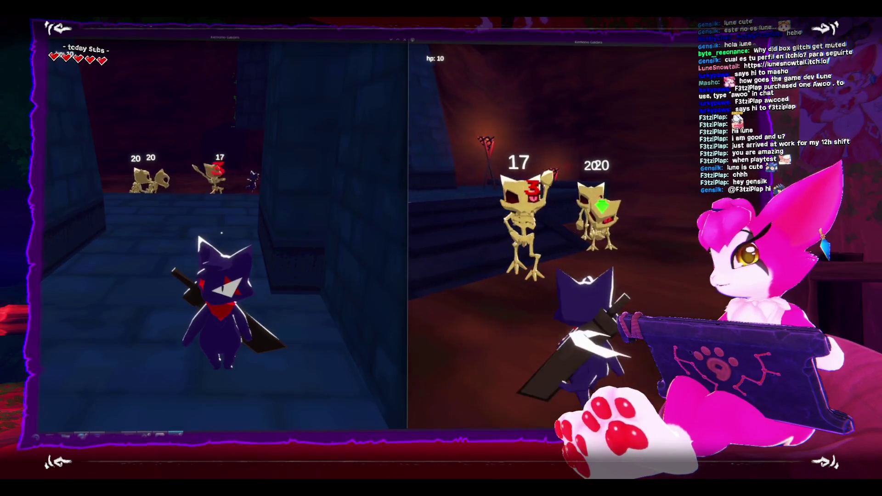
key("space")
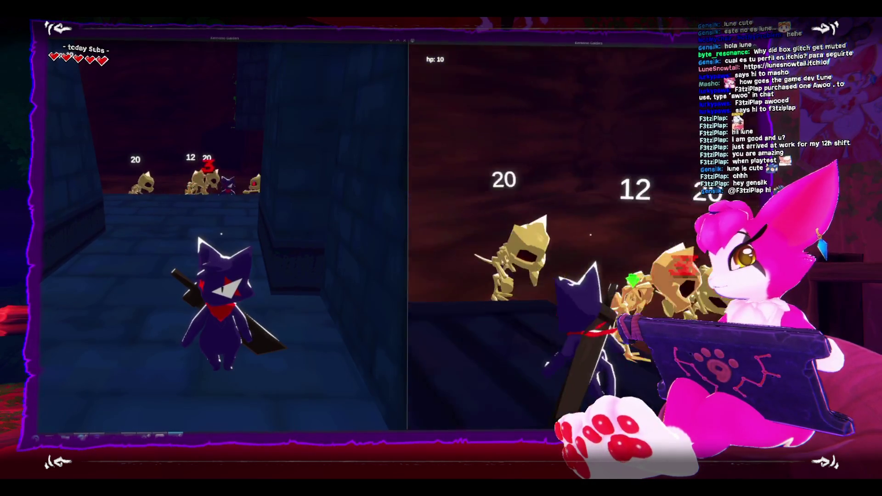
key("space")
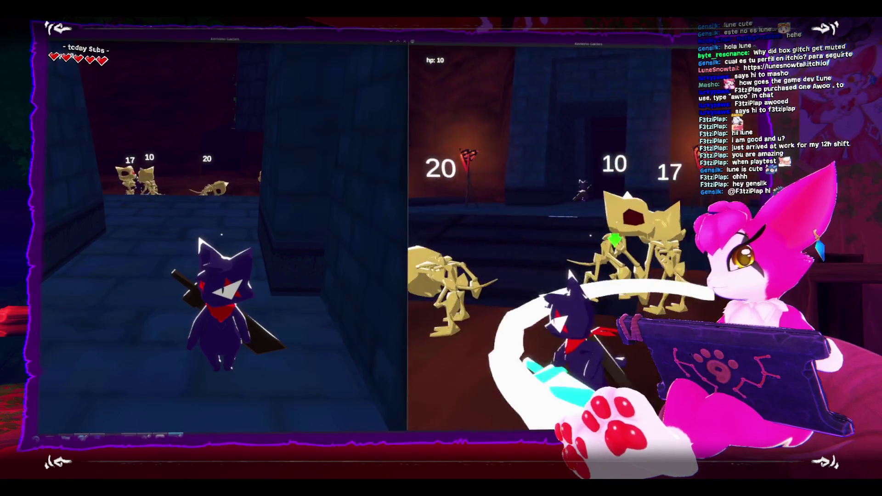
key("space")
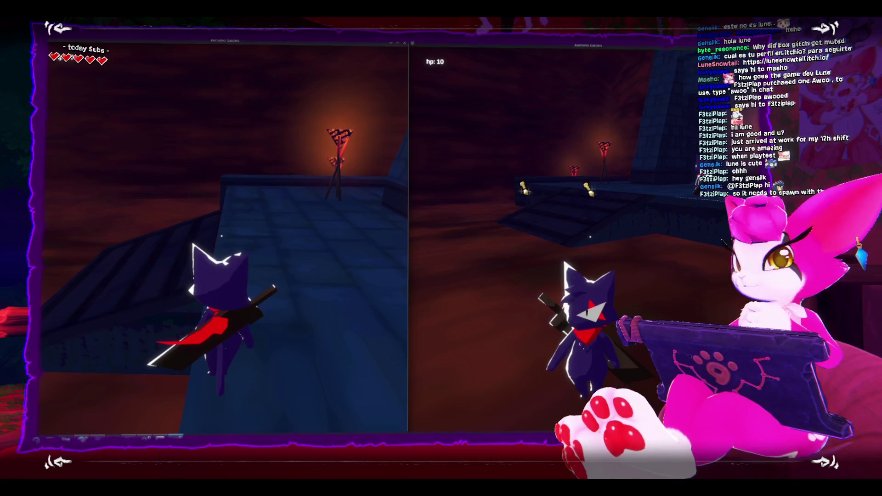
key("Escape")
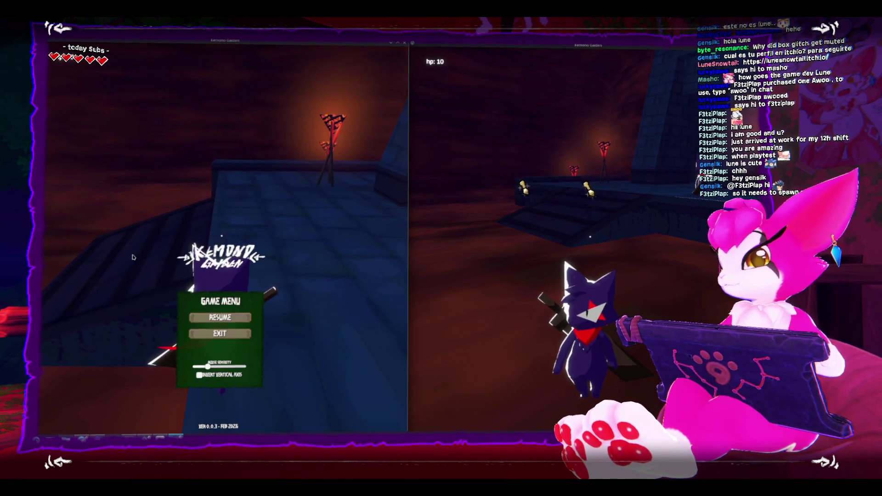
Launch KolourPaint from the launcher and flood-fill the canvas black
key("super")
type("PAINT")
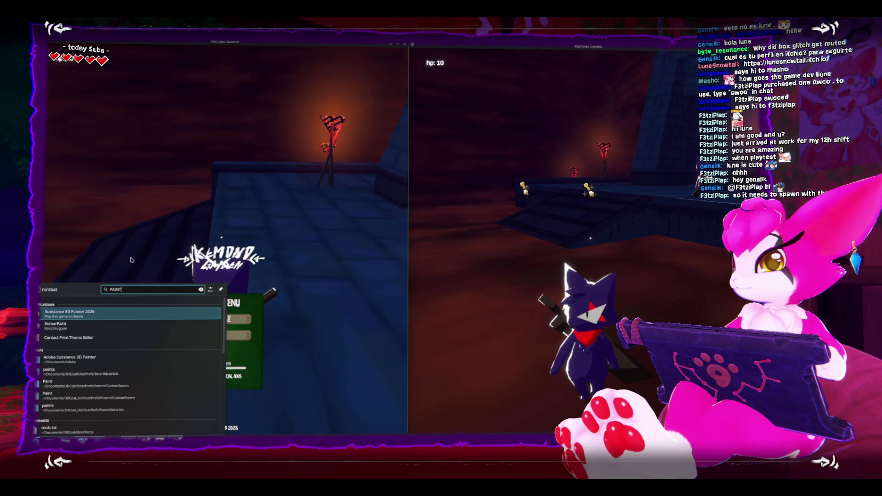
key("Down")
key("Return")
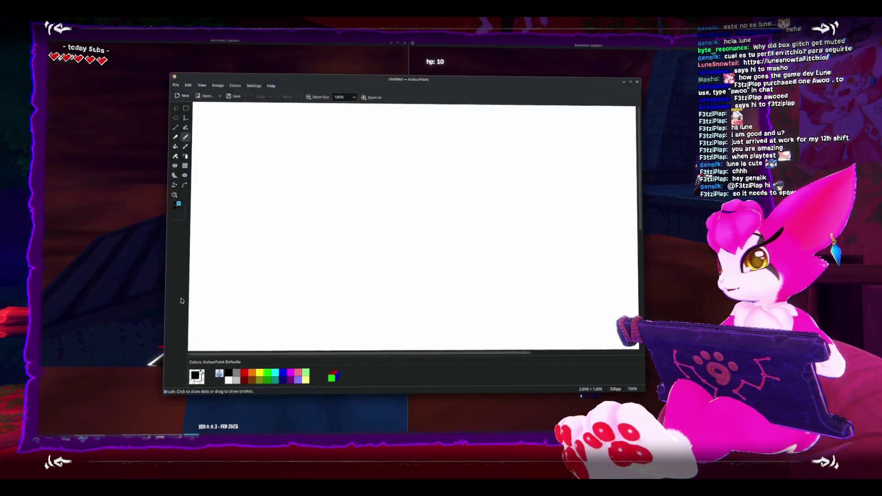
left_click(175, 146)
left_click(287, 209)
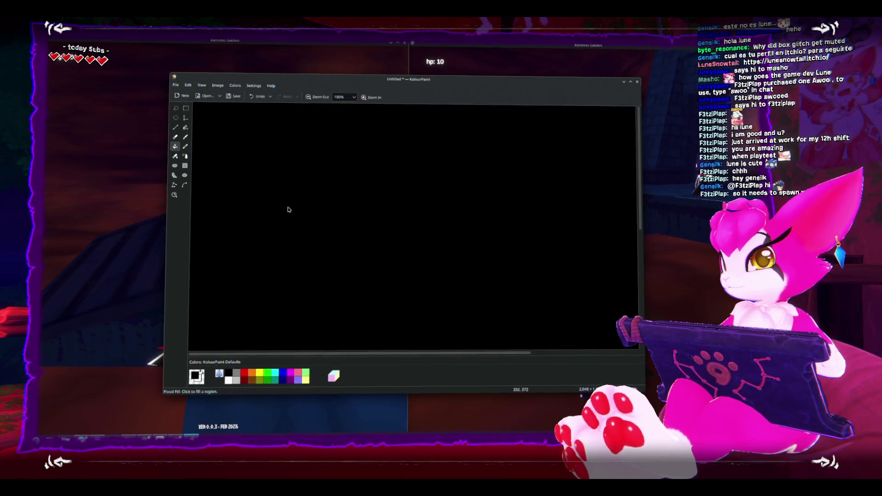
Brush a green server box on the left and label it 'server'
left_click(185, 138)
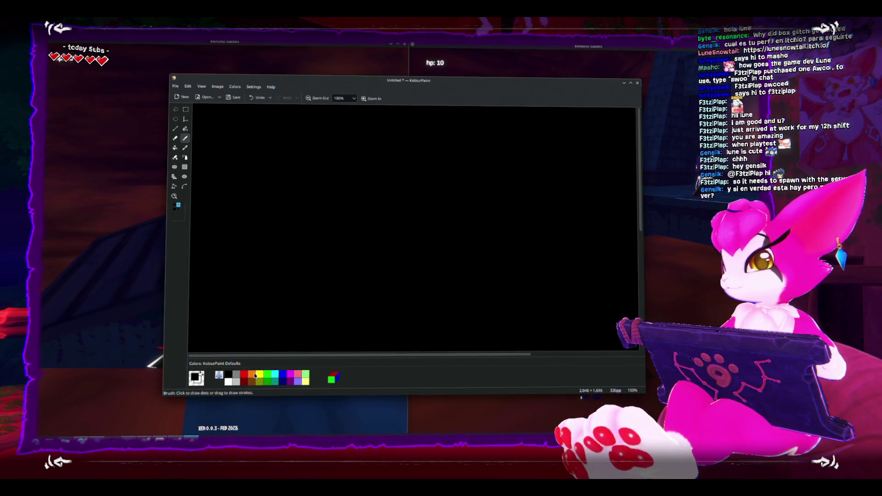
left_click(267, 373)
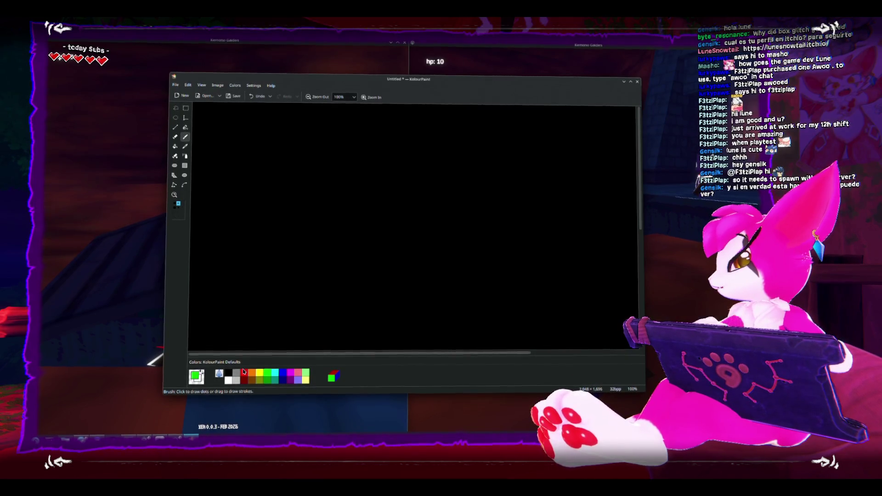
left_click_drag(243, 200, 387, 200)
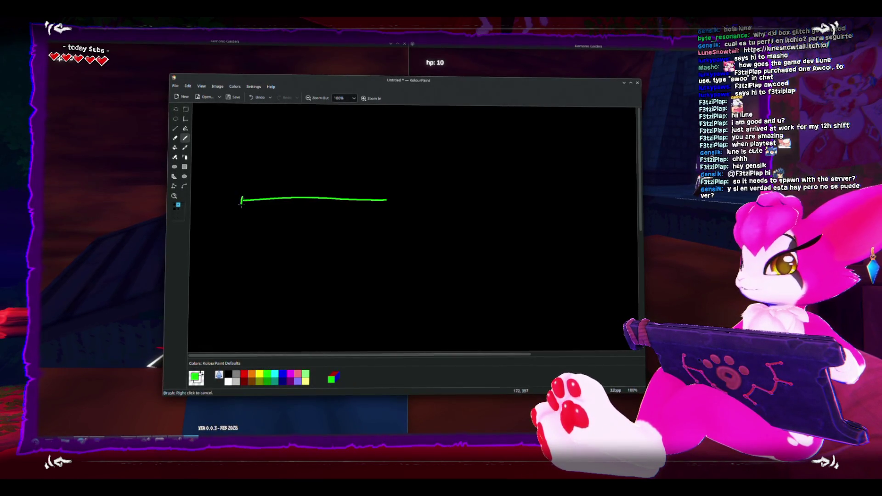
left_click_drag(241, 205, 354, 289)
key("ctrl+z")
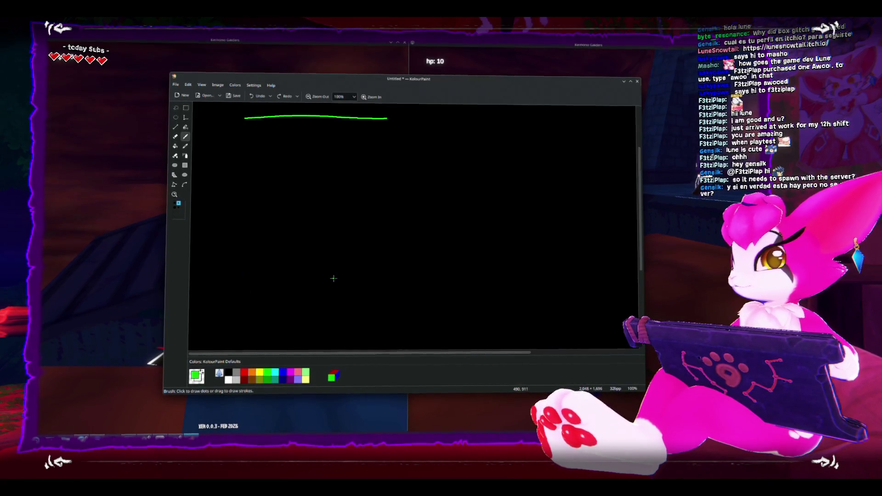
scroll(333, 278, "up", 3)
mouse_move(243, 216)
left_mouse_down()
mouse_move(352, 271)
mouse_move(363, 201)
left_mouse_up()
left_click_drag(261, 162, 261, 168)
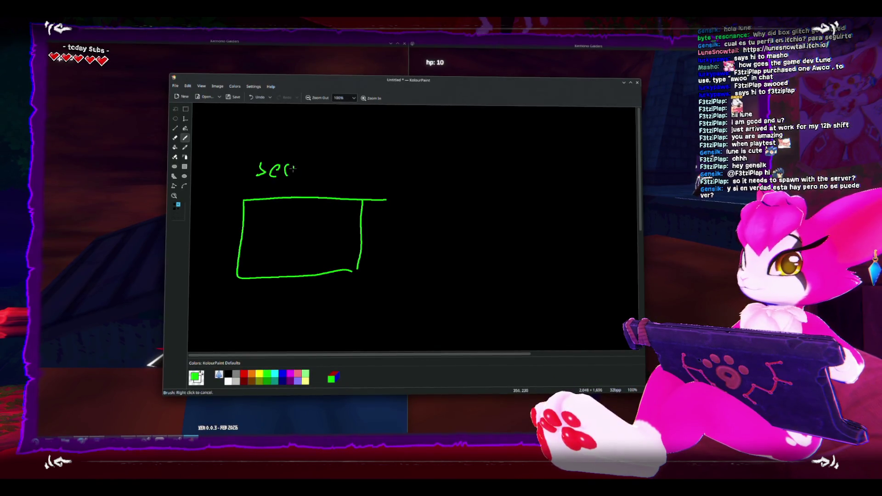
left_click_drag(312, 173, 321, 166)
Outline a green 'client' box, then write 'logic' in the server box and 'kill' in blue
mouse_move(467, 195)
left_mouse_down()
mouse_move(464, 215)
mouse_move(549, 271)
mouse_move(485, 196)
mouse_move(551, 258)
mouse_move(549, 274)
left_mouse_up()
left_click_drag(494, 171, 492, 184)
left_click_drag(505, 161, 513, 181)
left_click_drag(518, 177, 534, 183)
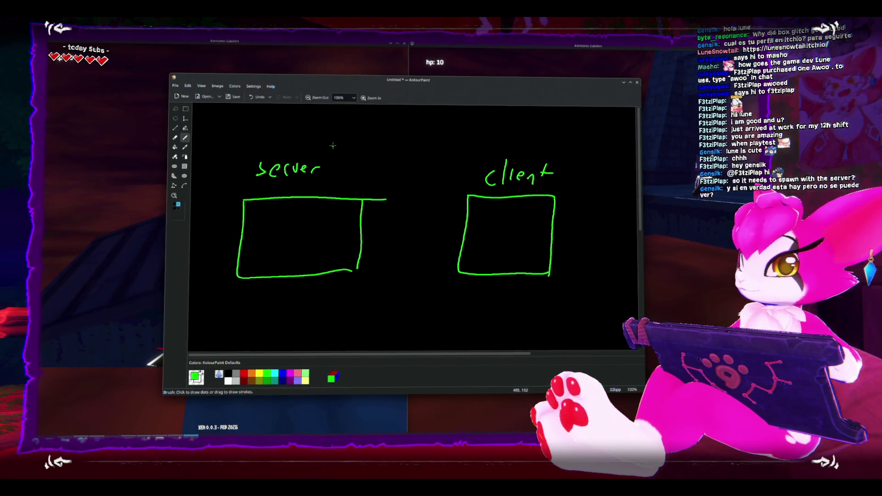
left_click_drag(351, 135, 337, 148)
key("ctrl+z")
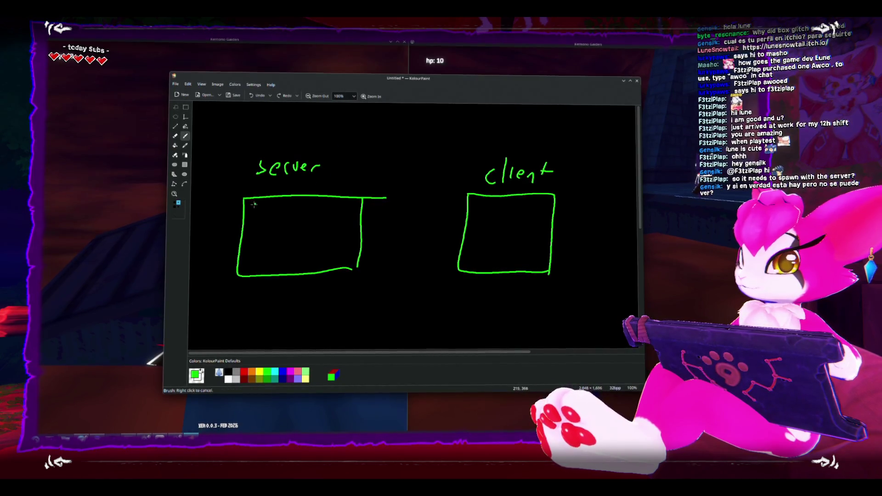
left_click_drag(281, 211, 281, 211)
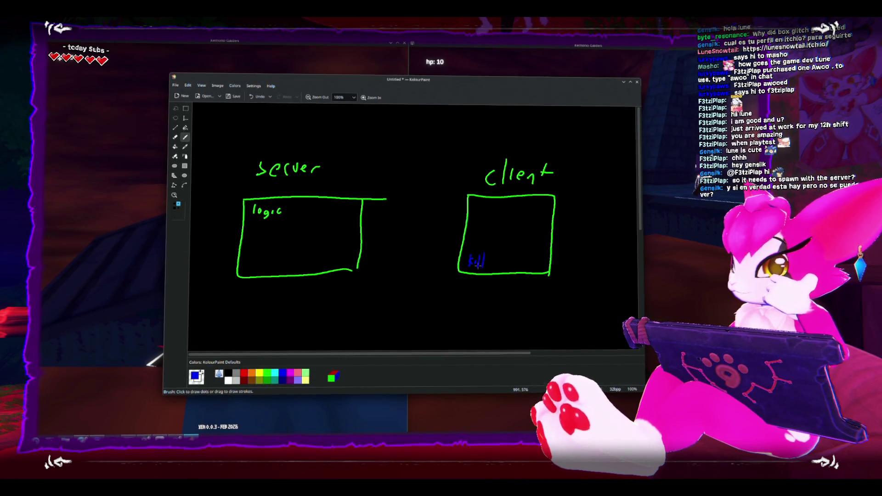
left_click_drag(458, 263, 453, 260)
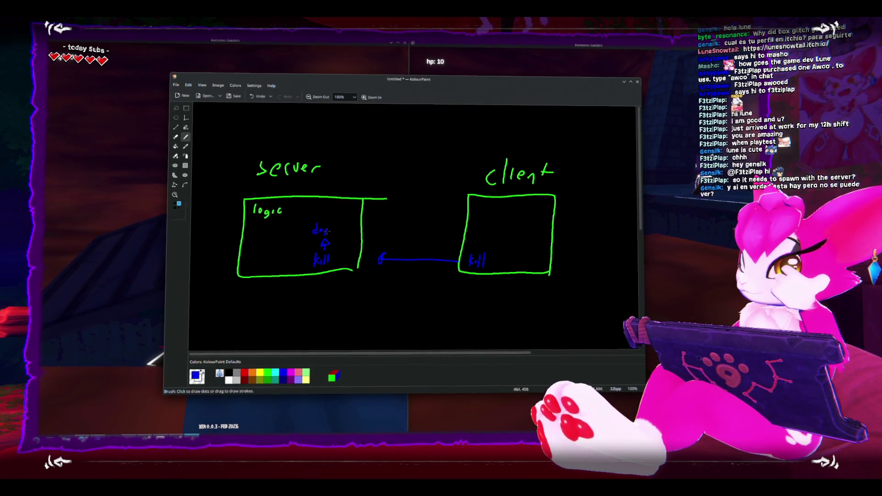
Draw a blue drop arrow from server to client and write 'drop' in the client box
key("ctrl+z")
left_click_drag(320, 229, 320, 230)
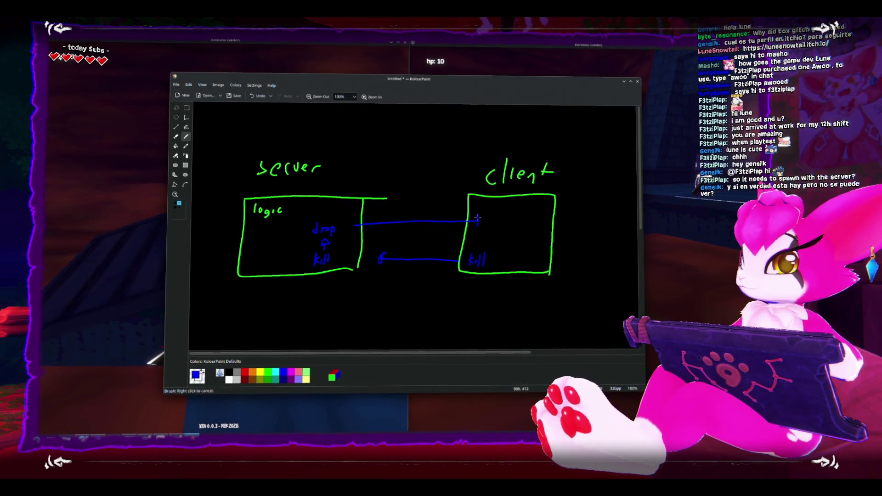
mouse_move(473, 216)
left_mouse_down()
mouse_move(475, 225)
mouse_move(505, 225)
left_mouse_up()
left_click_drag(511, 221, 512, 224)
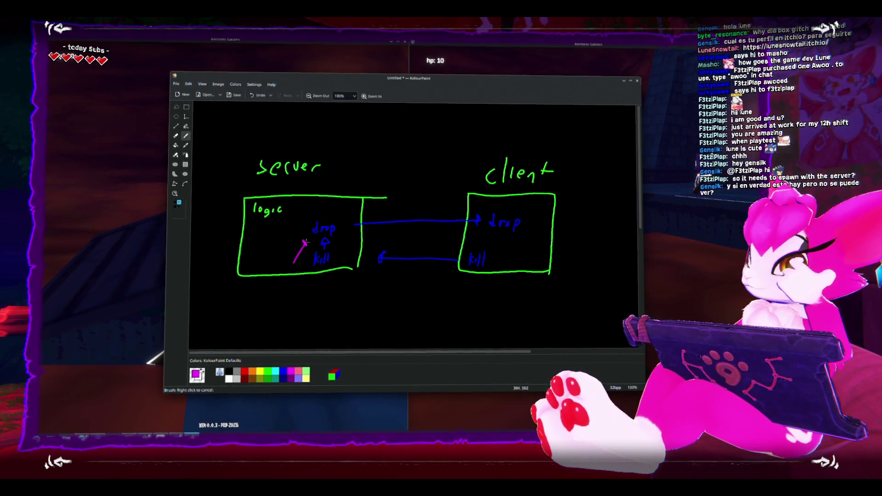
Trace the drop arrow in magenta and add a boxed magenta 'drop' label beside client kill
left_click_drag(344, 224, 447, 221)
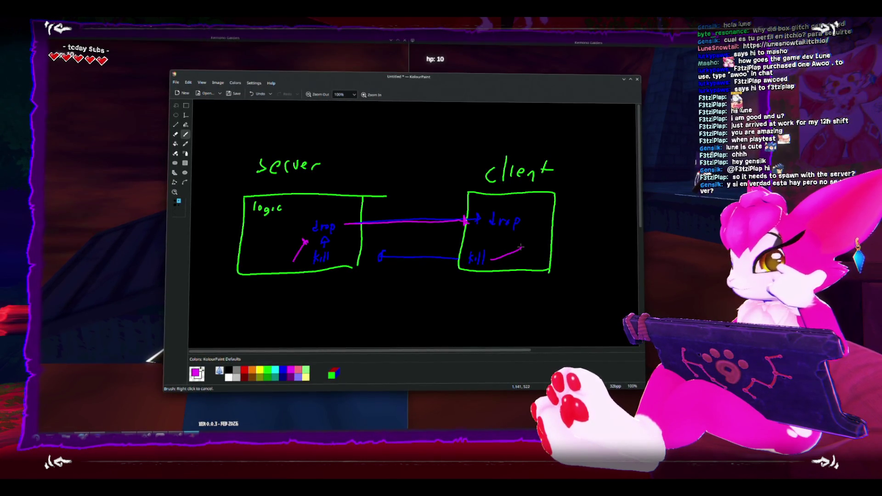
left_click_drag(523, 238, 523, 237)
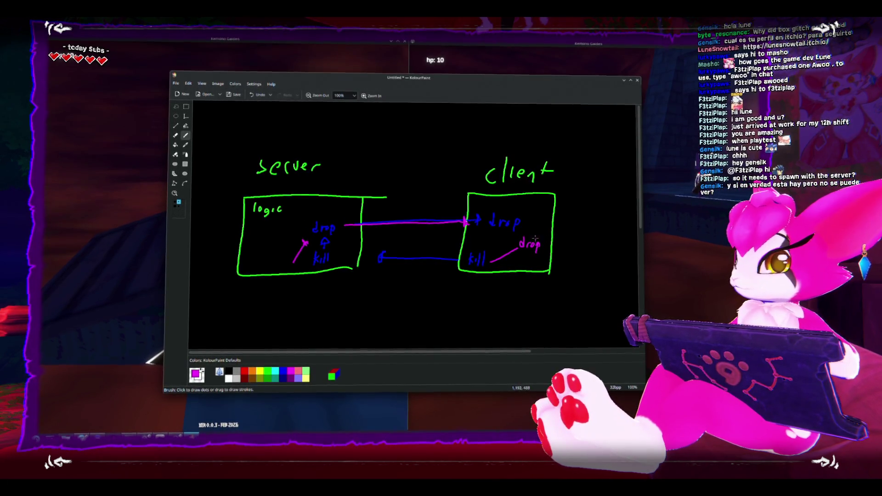
mouse_move(541, 233)
left_mouse_down()
mouse_move(509, 248)
mouse_move(556, 238)
mouse_move(513, 246)
mouse_move(557, 193)
left_mouse_up()
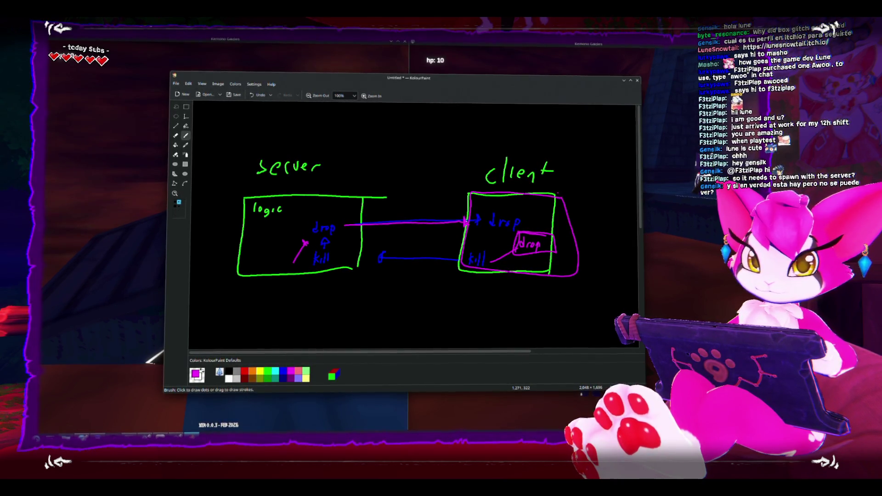
Walk the second player around the torch-lit ledge toward the bones
key("super+Page_Down")
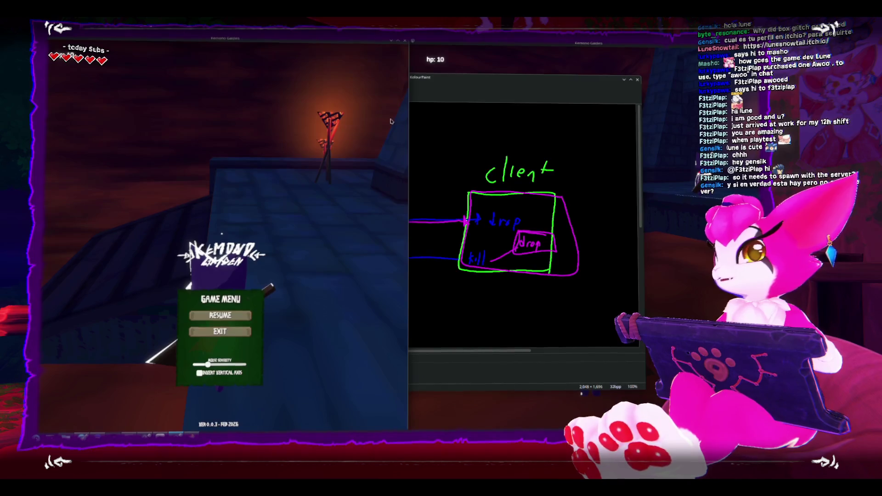
key("d")
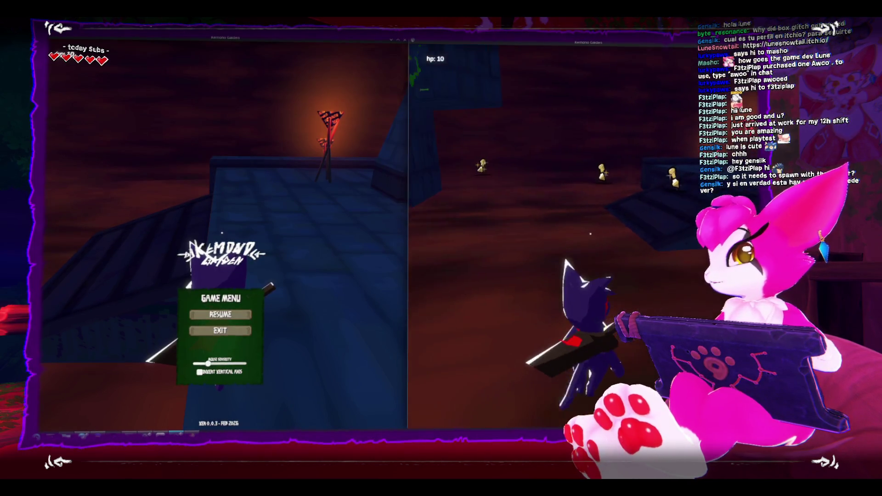
key("a")
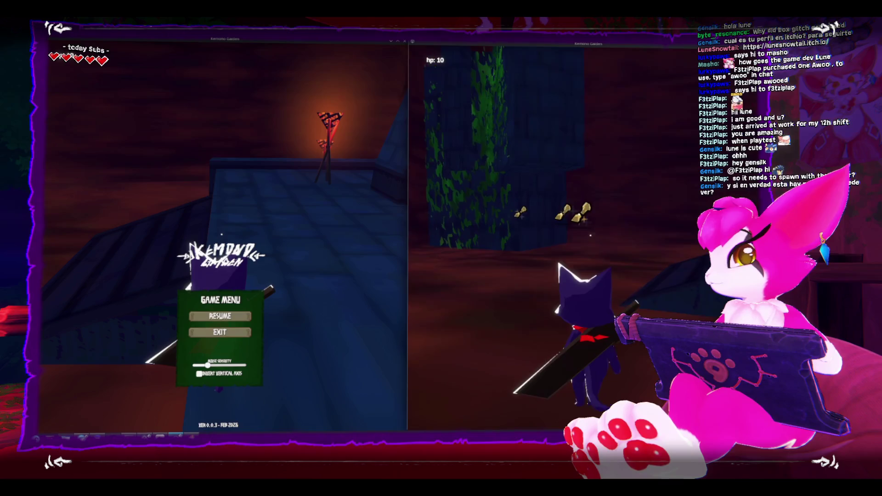
key("w")
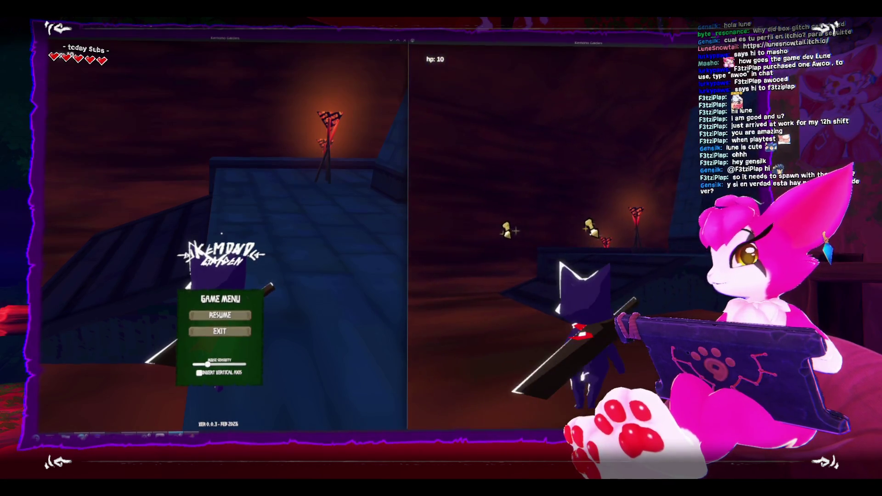
key("s")
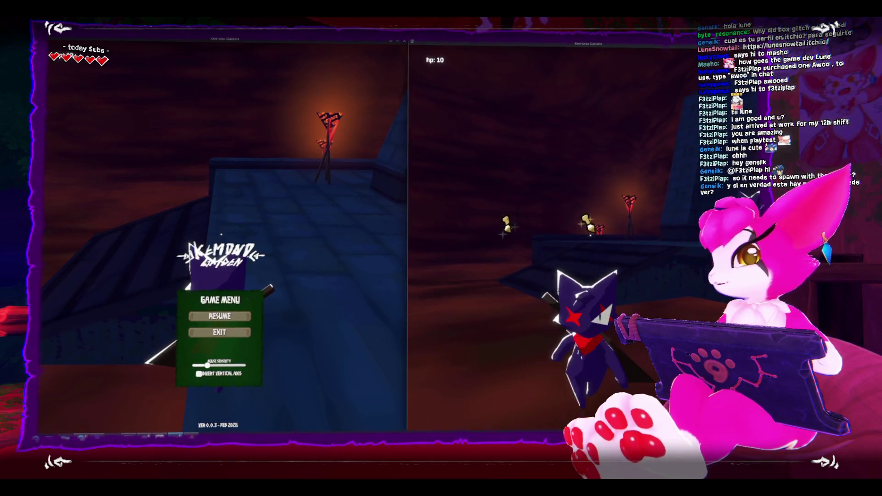
key("w")
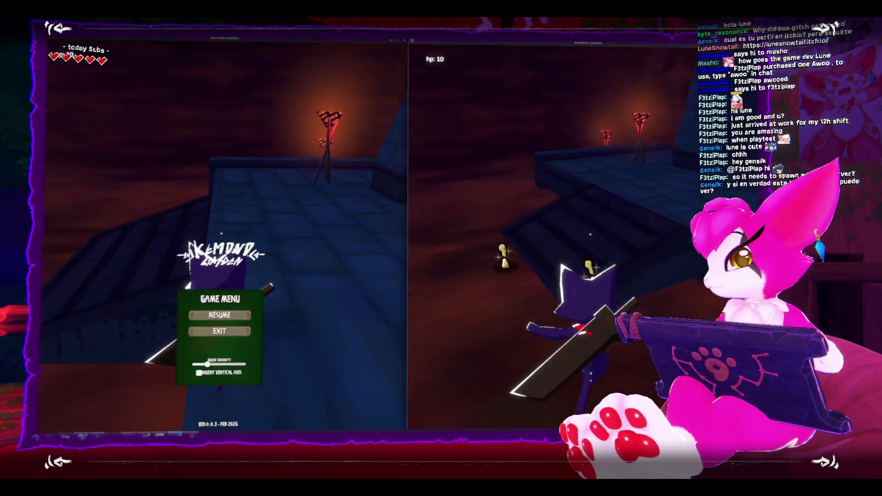
key("w")
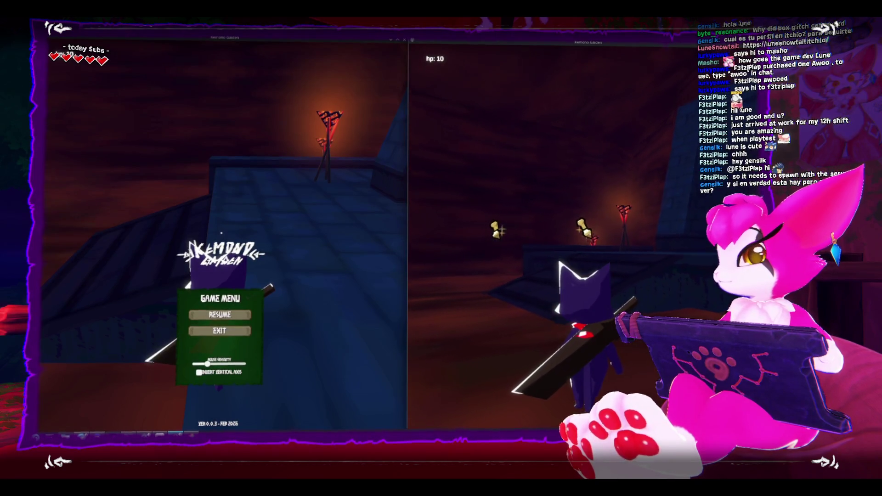
key("w")
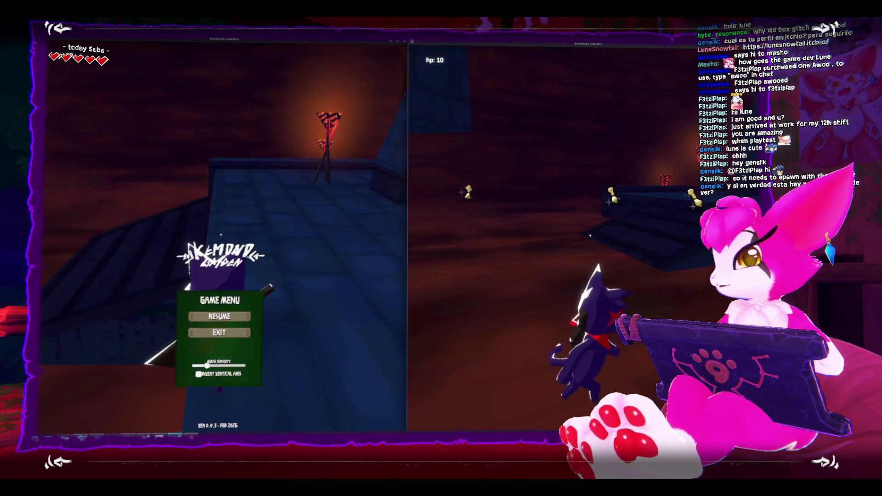
Face the bones, pause the right game, and close the left game window
key("w")
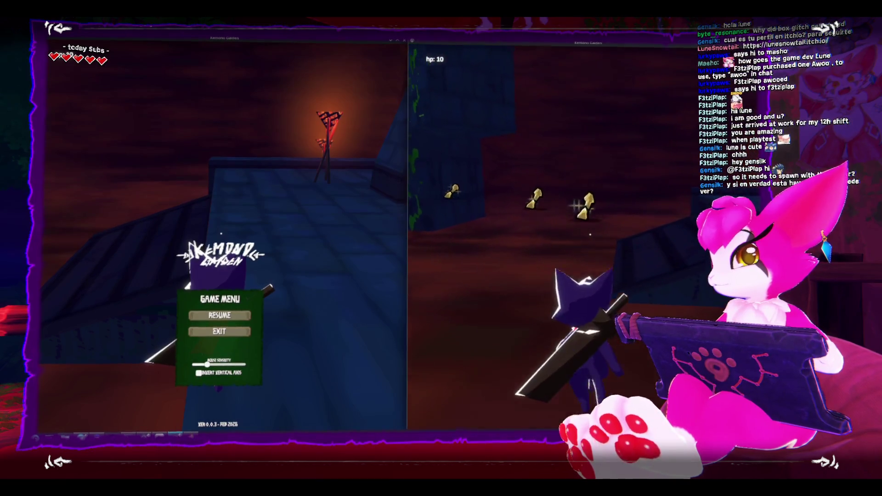
key("w")
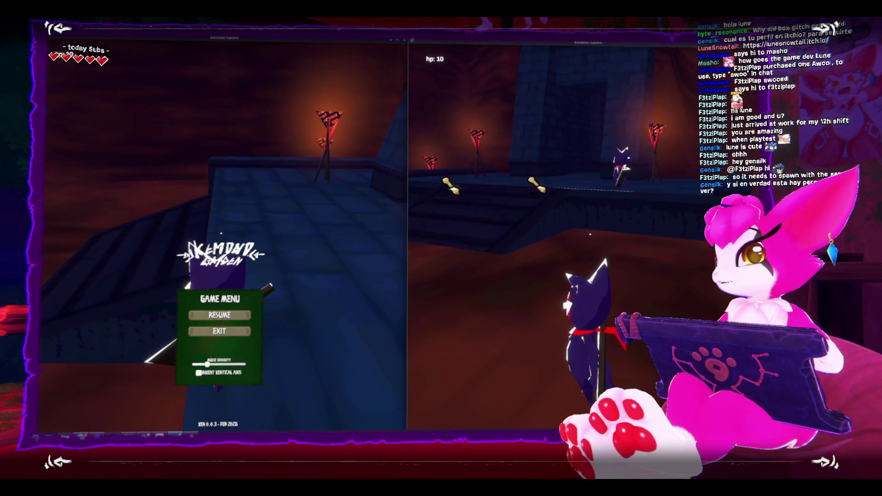
key("Escape")
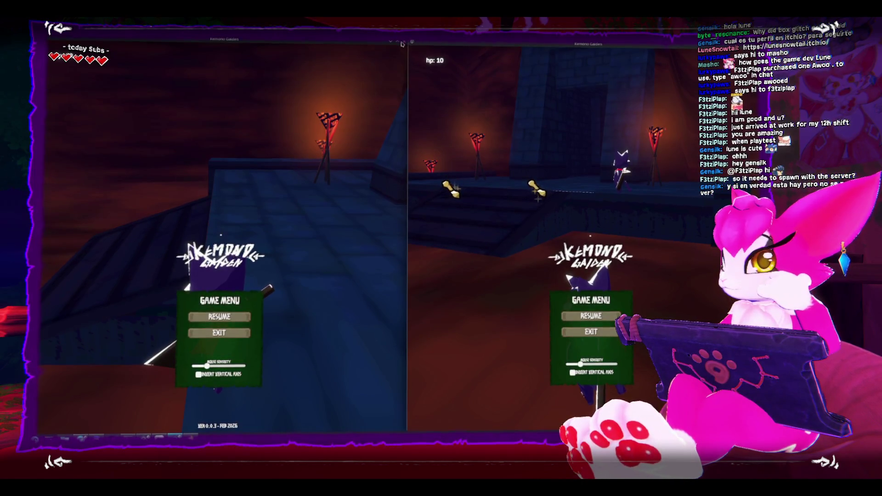
left_click(402, 43)
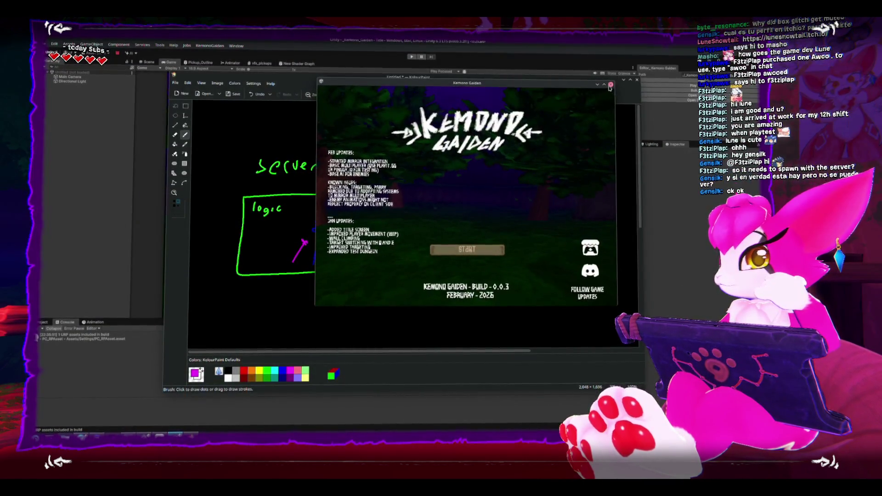
Close the leftover game window, bring the Unity Editor to the front and show the Project browser
left_click(609, 85)
left_click(691, 246)
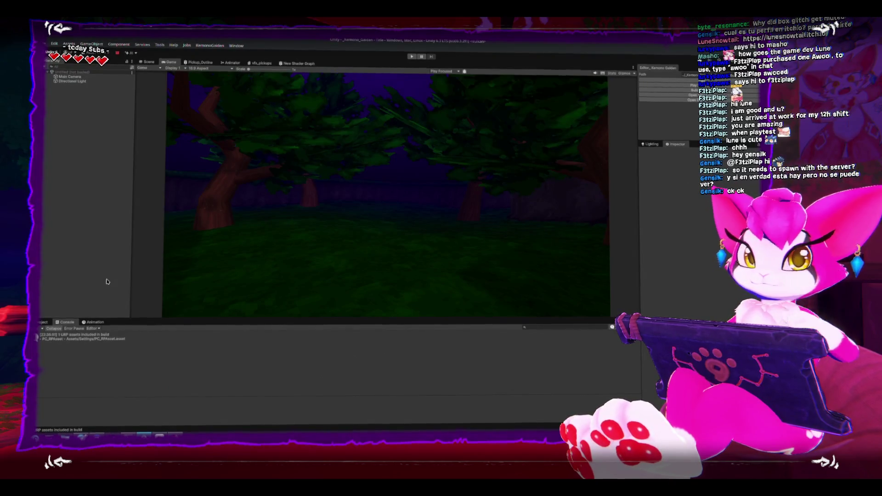
left_click(42, 324)
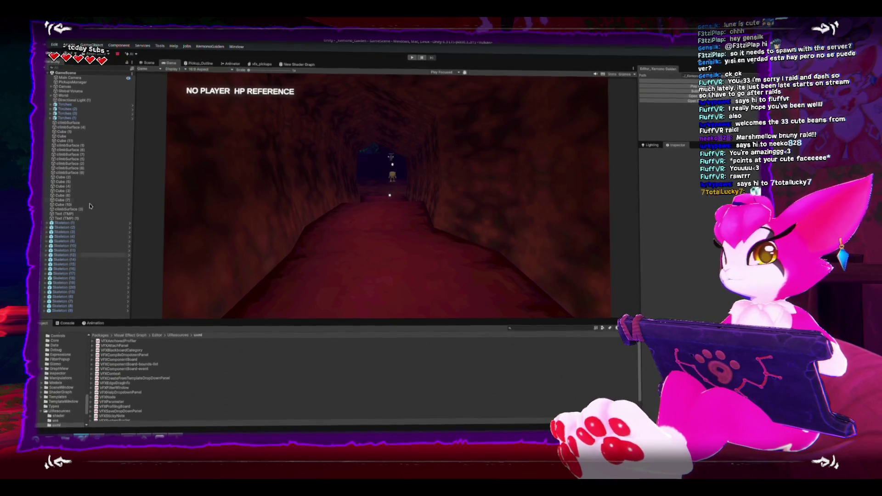
Make the Game view taller and wider by dragging its panel dividers
left_click(147, 63)
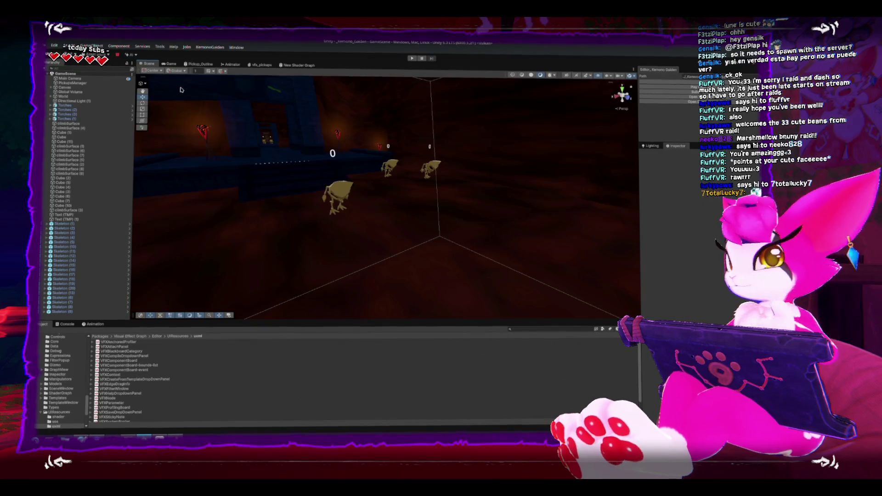
left_click(170, 64)
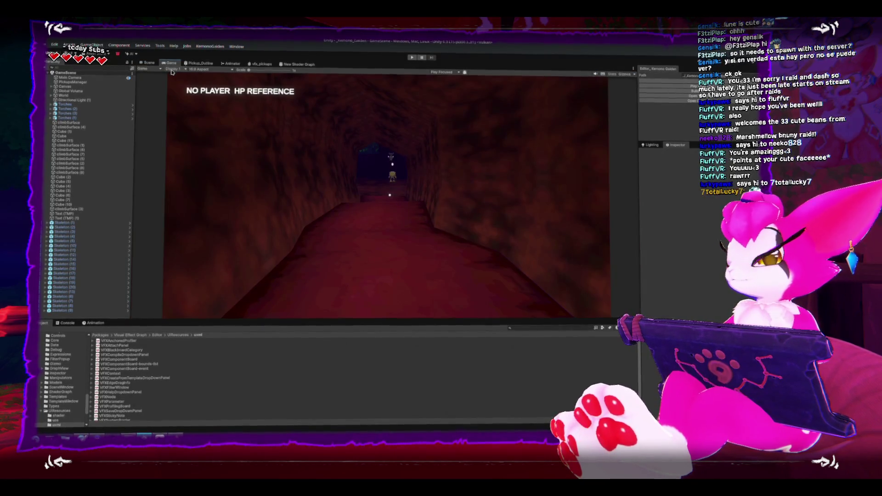
left_click_drag(284, 319, 280, 325)
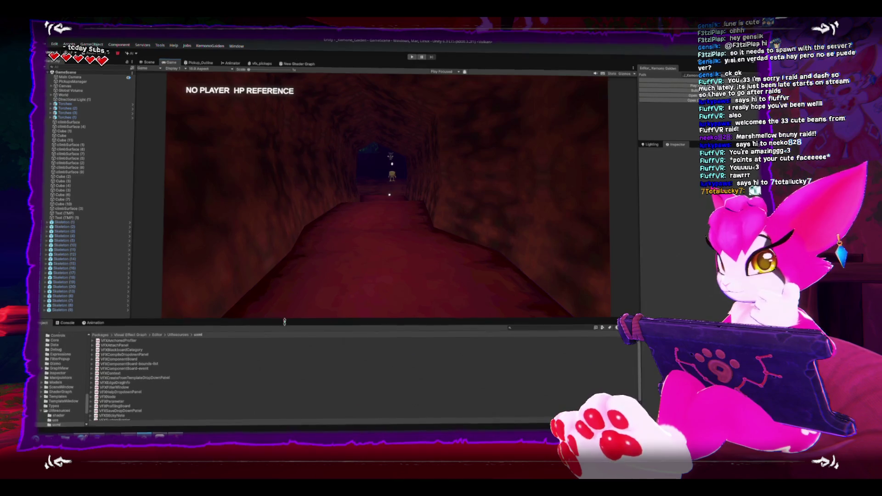
left_click_drag(639, 245, 689, 243)
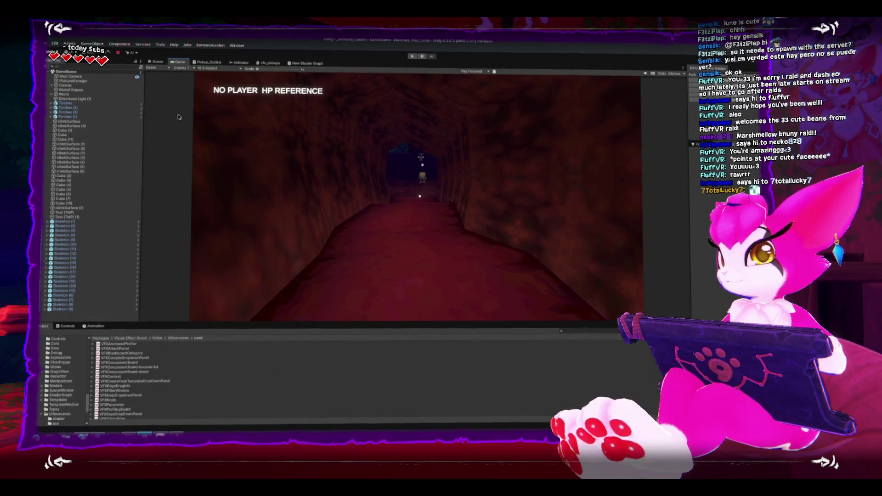
In the Scene view, orbit and zoom in around the skeletons by the blue structure
left_click(156, 61)
left_click_drag(277, 178, 316, 178)
scroll(316, 178, "up", 3)
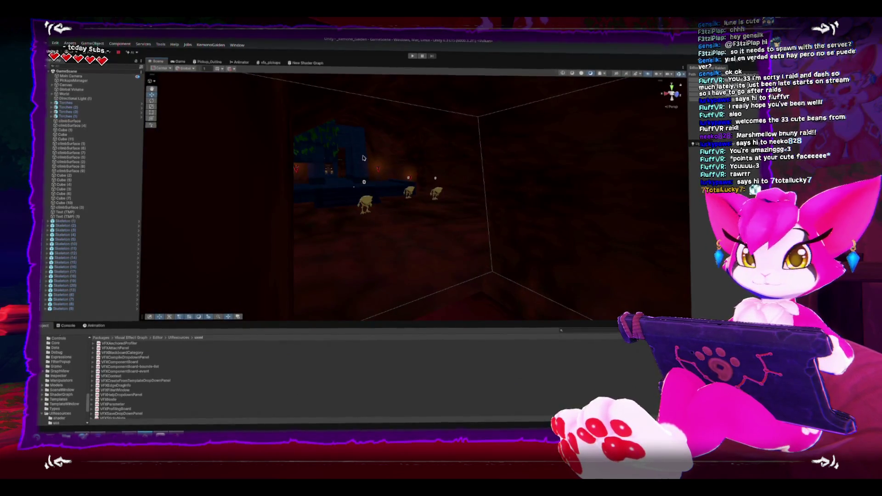
scroll(357, 153, "up", 3)
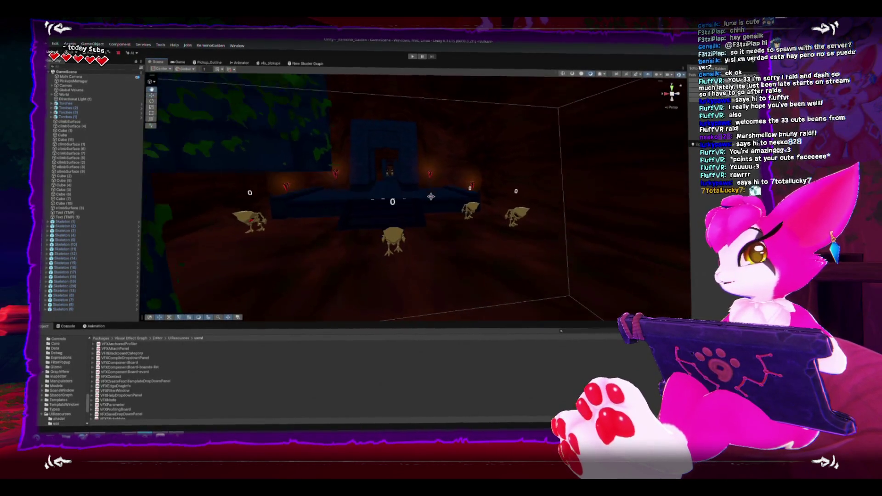
left_click_drag(437, 191, 396, 190)
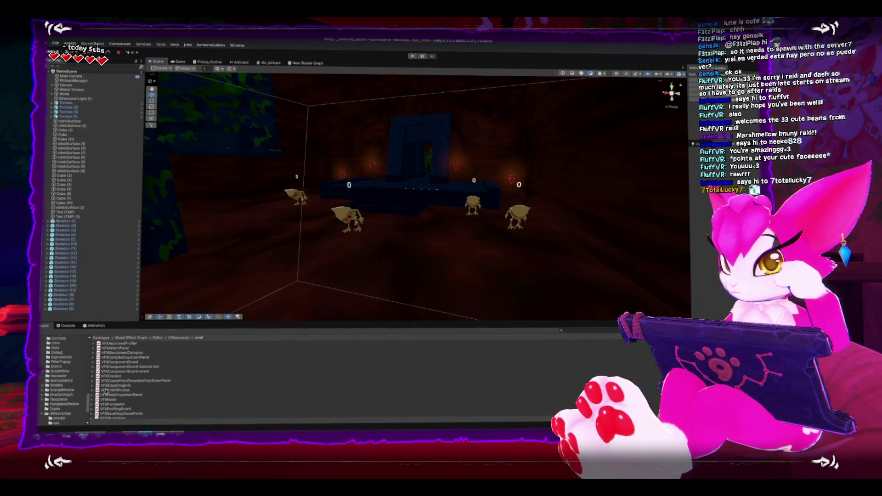
scroll(40, 386, "up", 3)
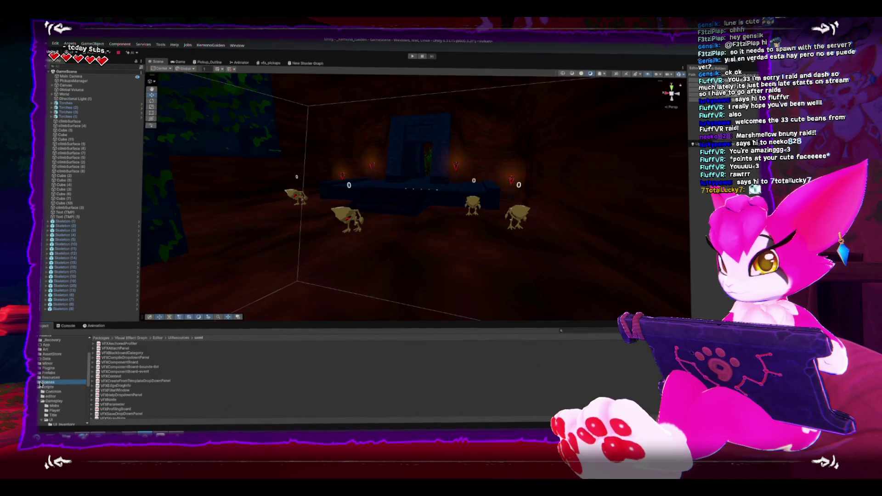
Open the Kahira scene, frame the PlayerSpawn point over the terrain and select the NetworkManager prefab
double_click(103, 372)
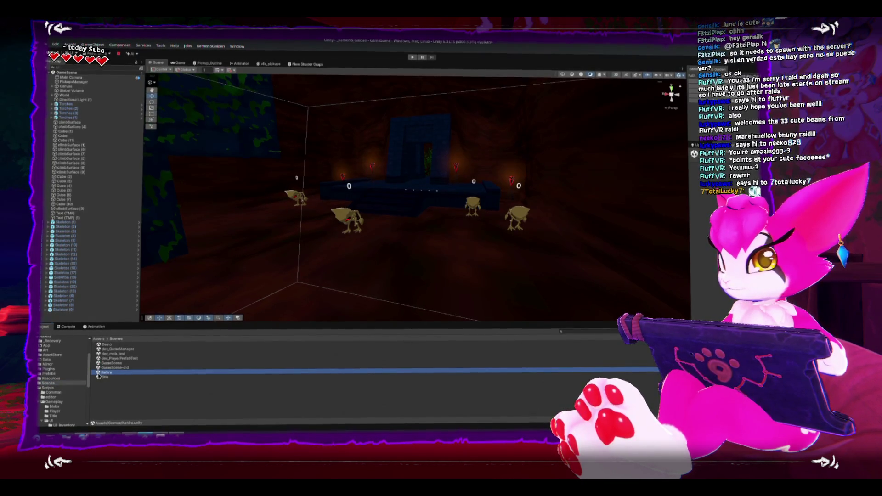
mouse_move(266, 181)
left_mouse_down()
mouse_move(313, 291)
mouse_move(305, 141)
mouse_move(353, 226)
mouse_move(356, 173)
mouse_move(358, 208)
mouse_move(392, 254)
mouse_move(385, 187)
mouse_move(405, 171)
mouse_move(474, 187)
mouse_move(453, 181)
mouse_move(469, 174)
mouse_move(412, 155)
mouse_move(528, 189)
mouse_move(281, 172)
mouse_move(370, 237)
mouse_move(448, 189)
mouse_move(291, 247)
mouse_move(315, 205)
left_mouse_up()
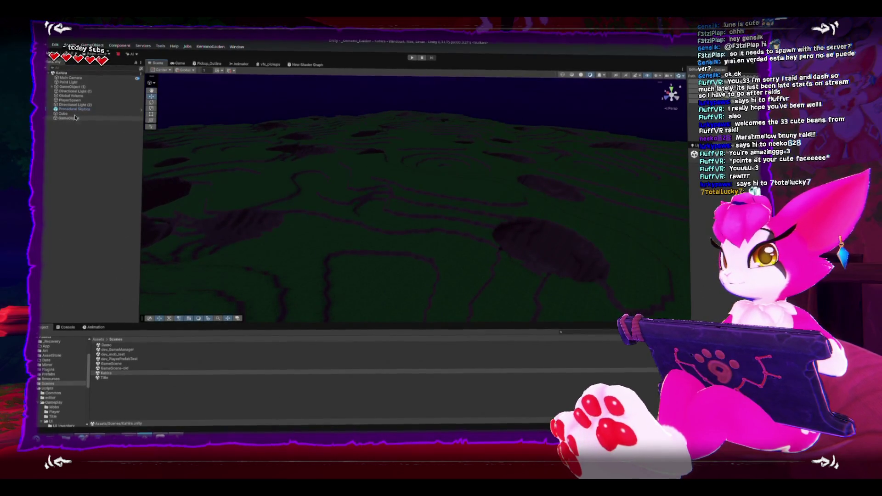
key("f")
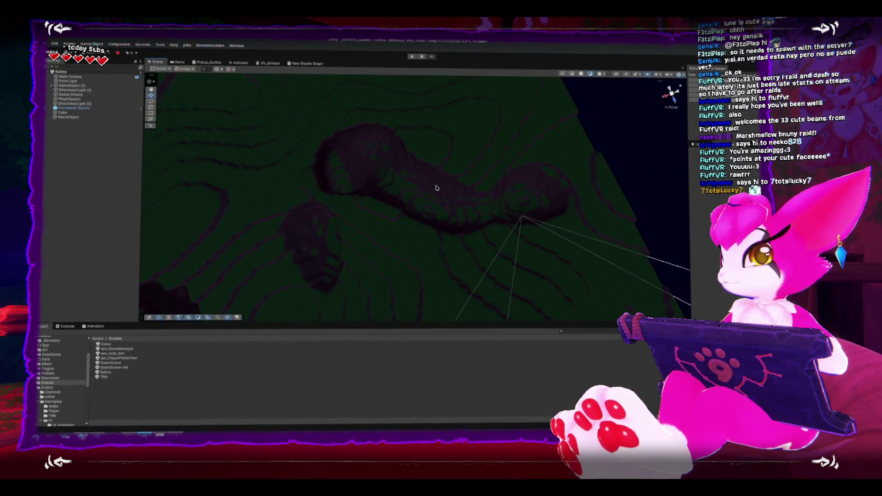
mouse_move(451, 194)
left_mouse_down()
mouse_move(370, 239)
mouse_move(364, 227)
mouse_move(292, 197)
mouse_move(393, 192)
mouse_move(406, 164)
mouse_move(436, 162)
mouse_move(542, 182)
left_mouse_up()
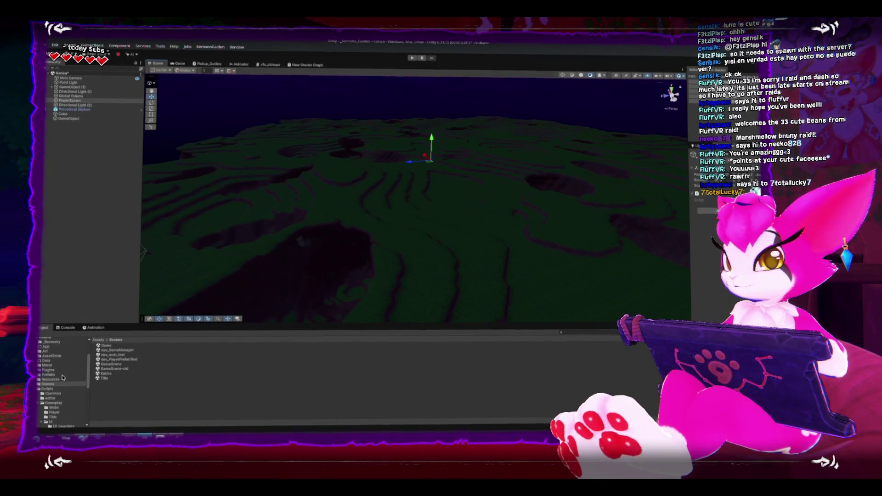
left_click(98, 370)
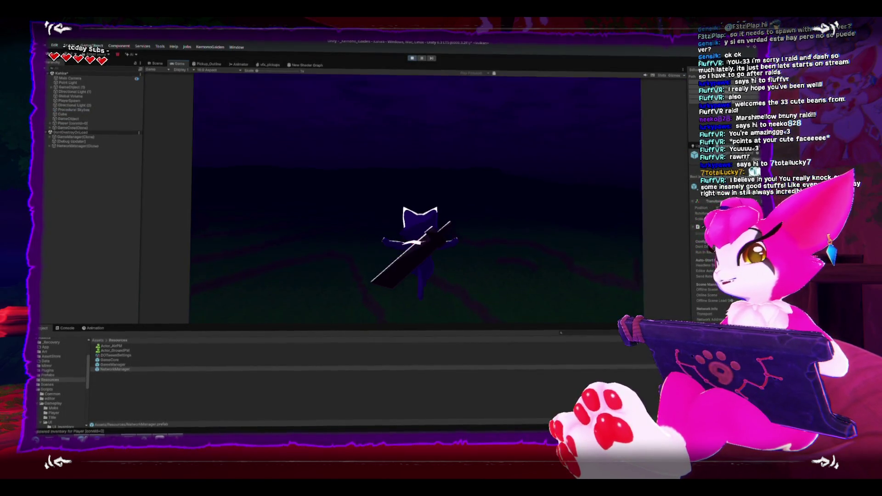
Toggle the in-game pause menu, then jump and walk the character forward over the grass
key("Escape")
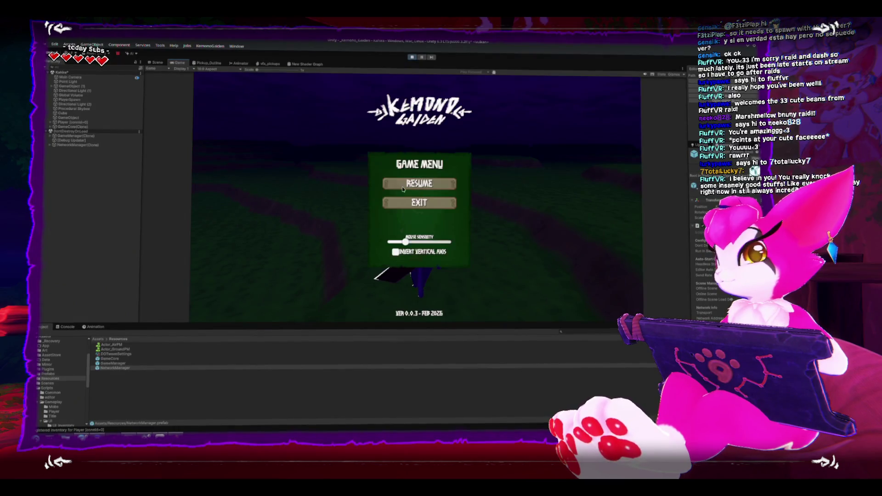
key("Escape")
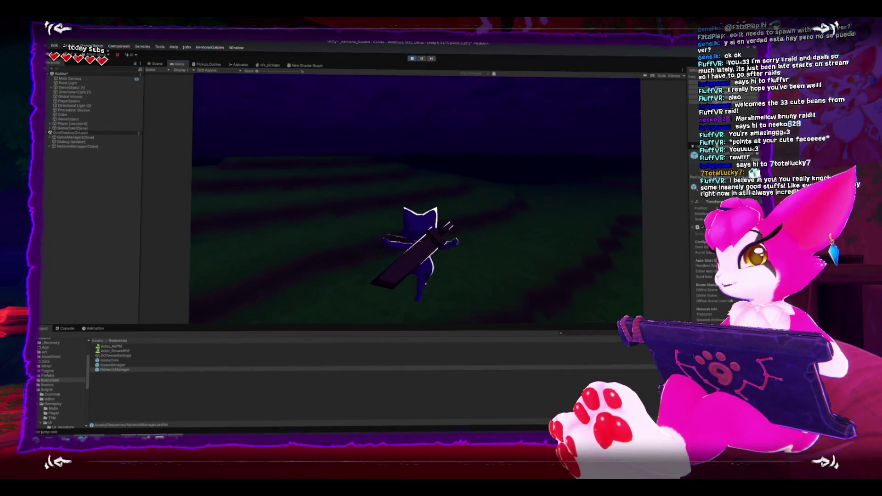
key("space")
key("w")
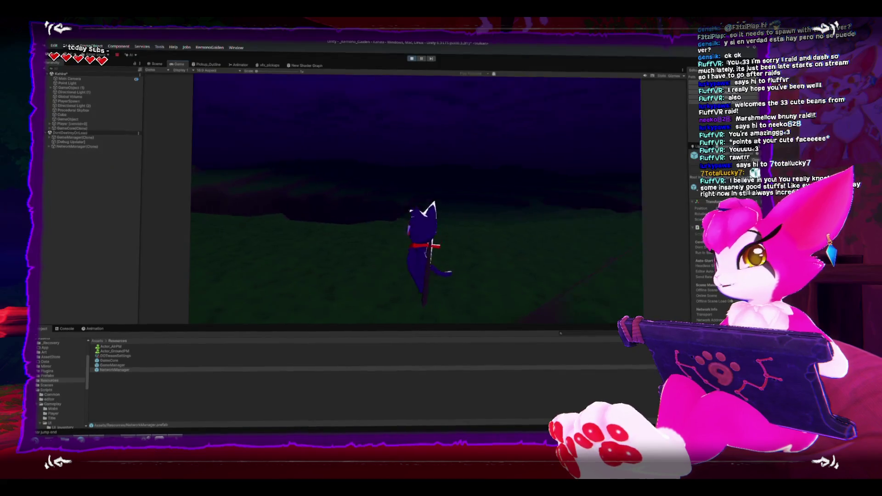
Open and close the empty inventory grid with the I key several times
key("i")
key("i")
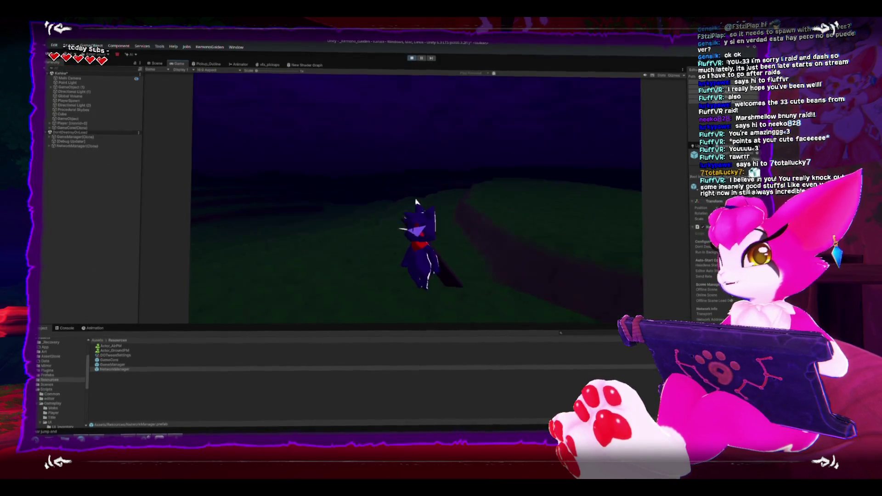
key("i")
key("i")
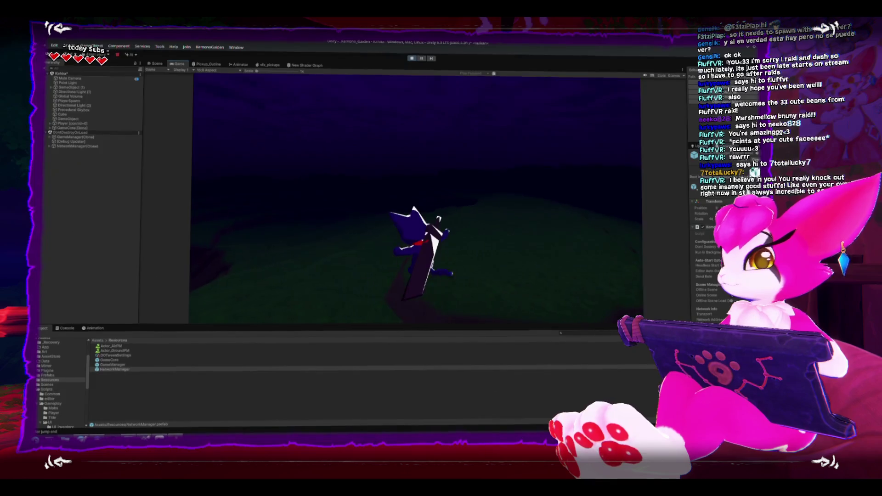
key("i")
key("i")
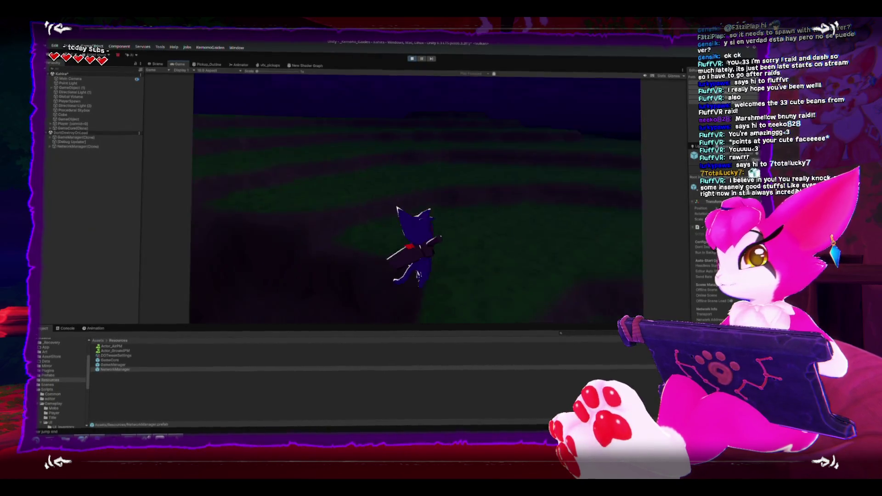
key("i")
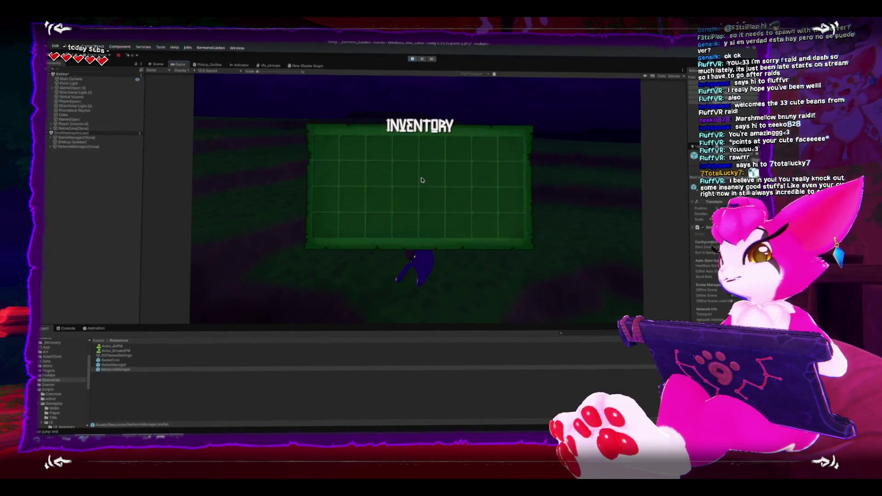
Close the inventory and run the sword-wielding character around the Kaiba terrain, swinging attacks
key("Escape")
key("Escape")
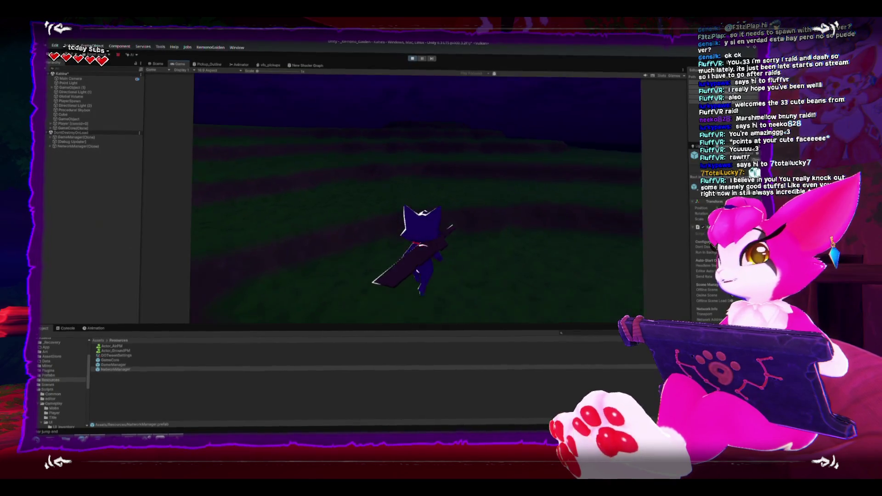
key("w")
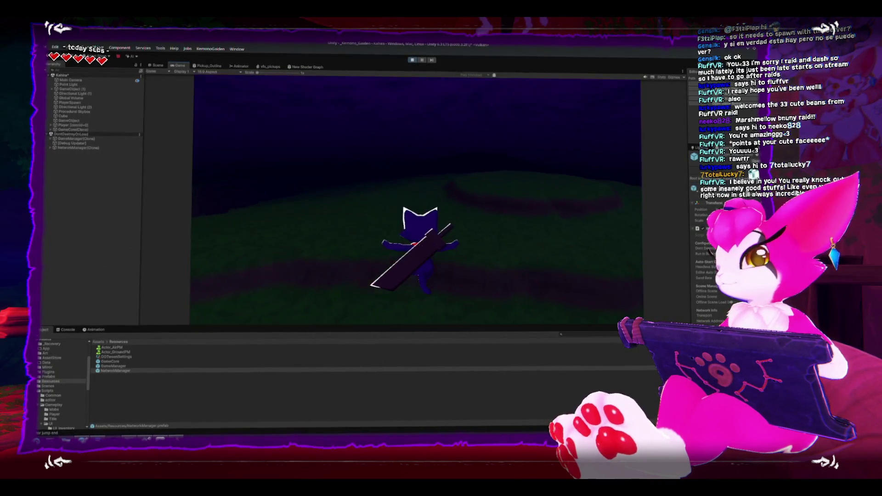
key("w")
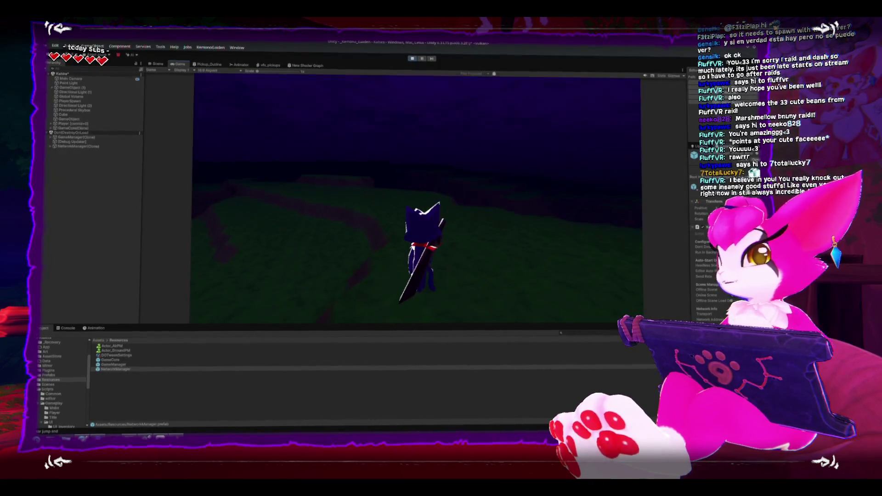
key("w")
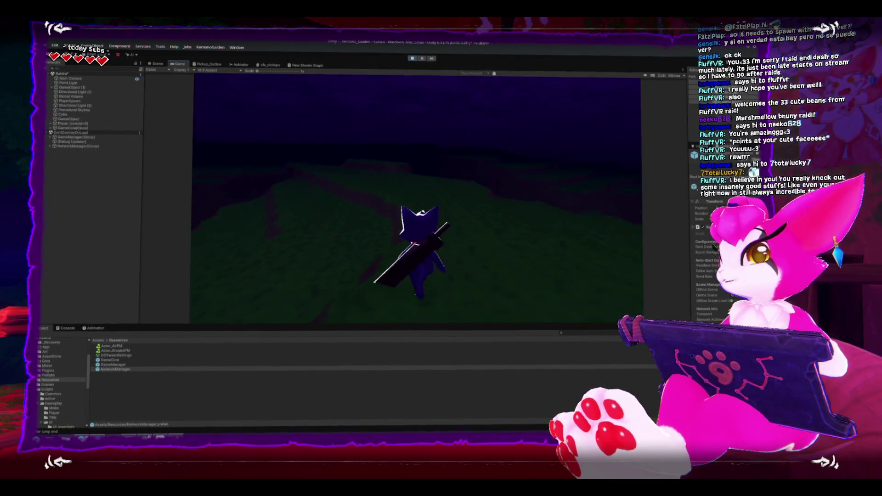
key("w")
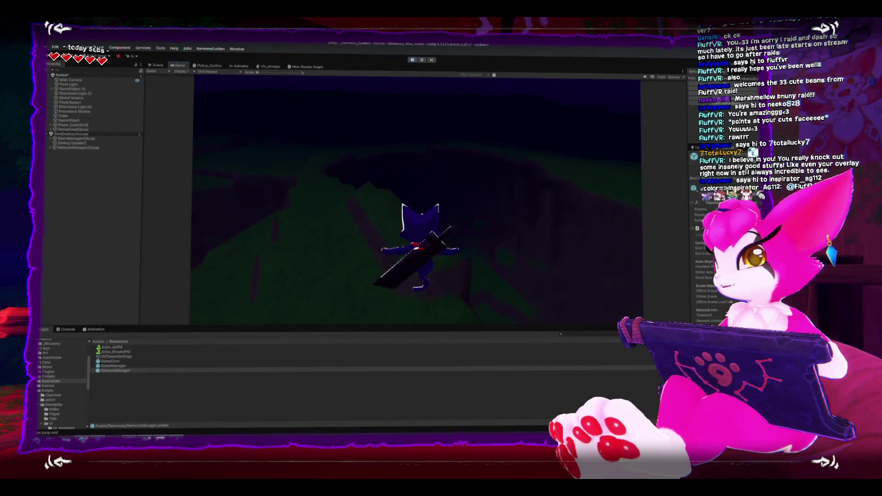
key("w")
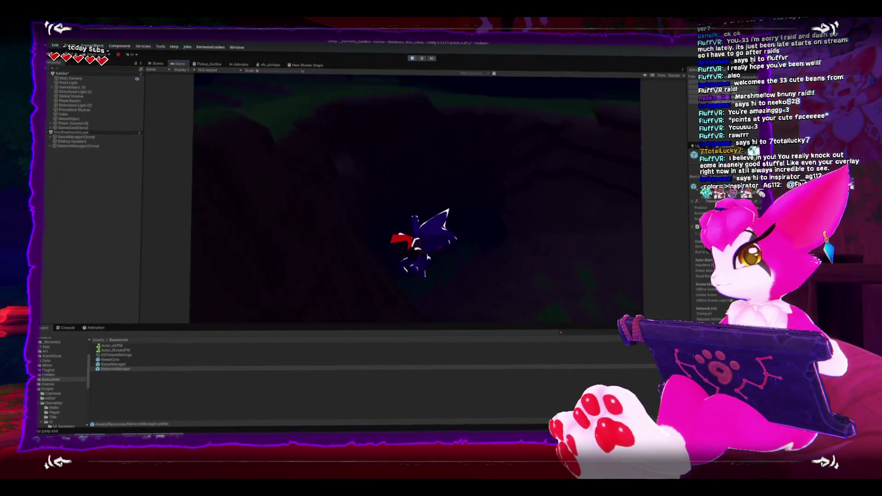
key("w")
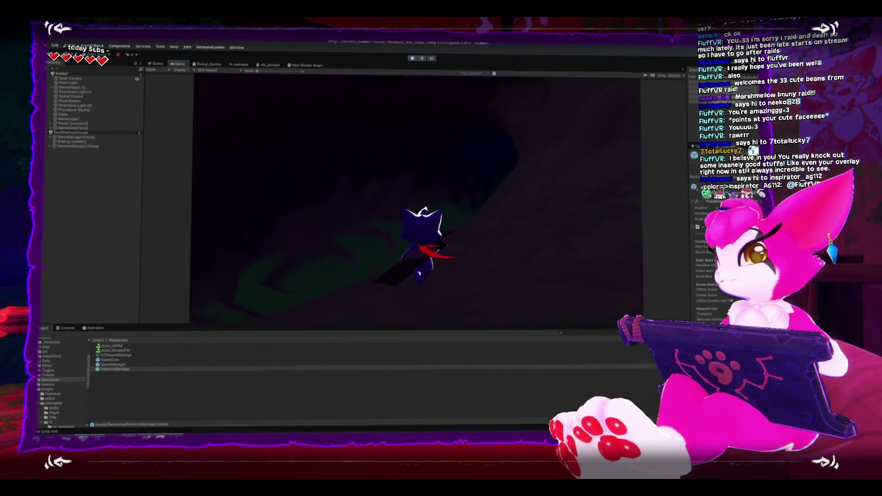
key("w")
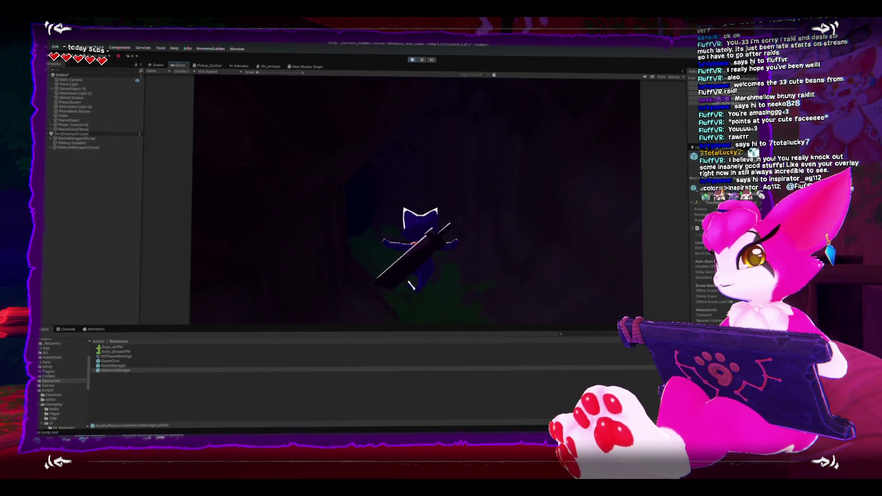
key("w")
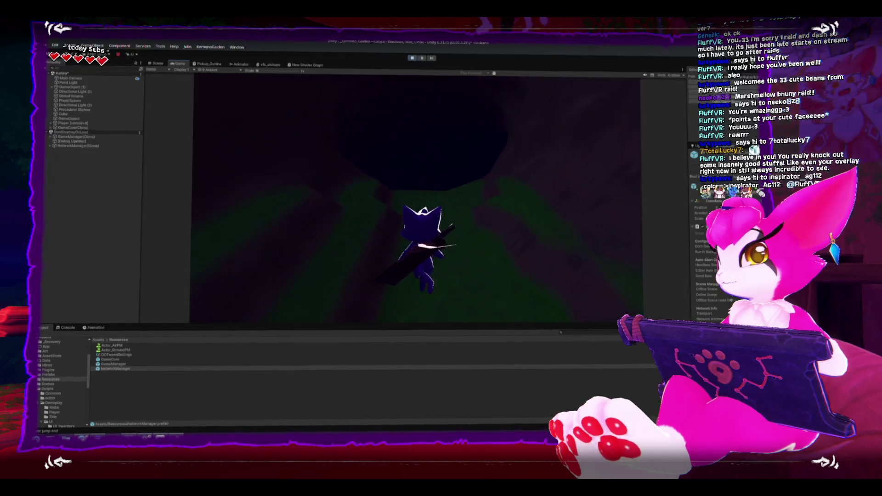
key("w")
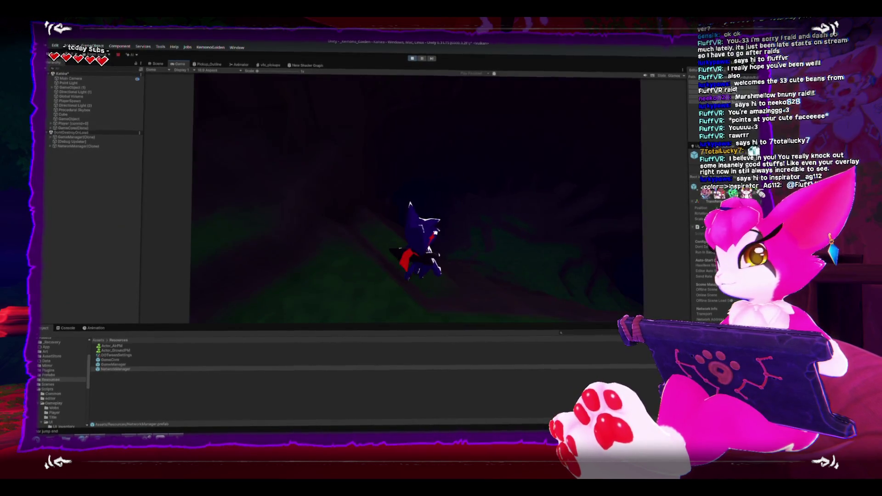
key("w")
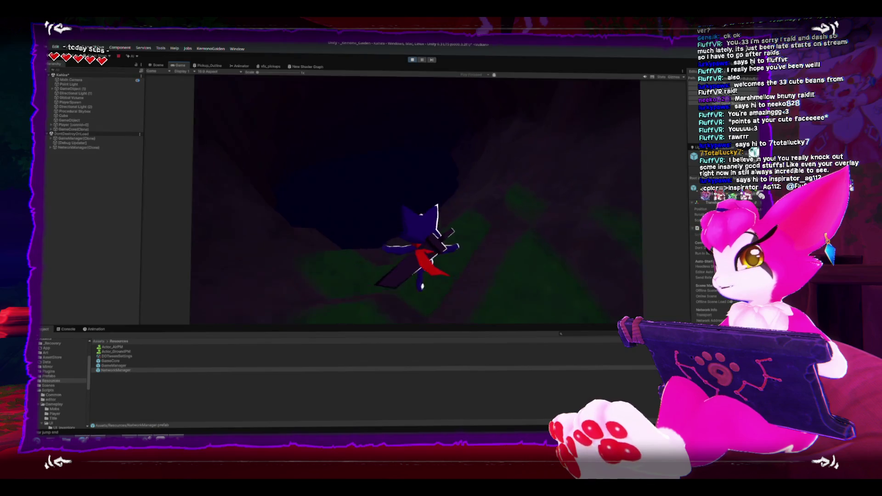
key("w")
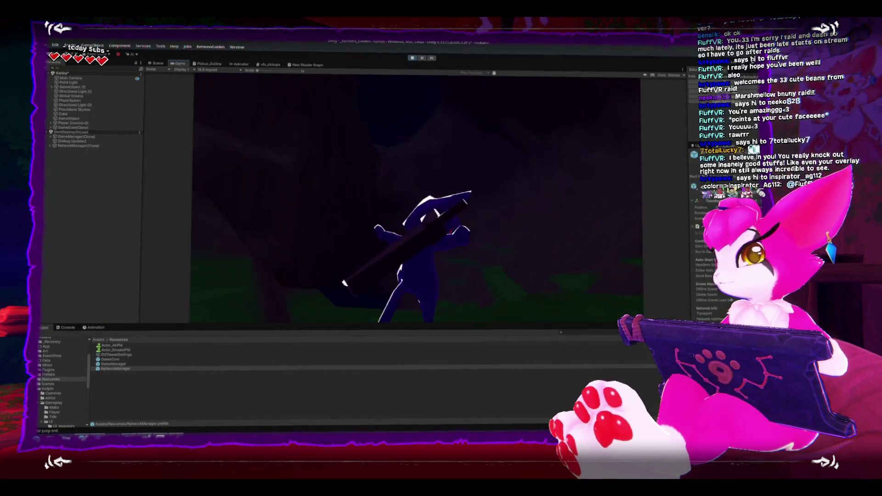
key("w")
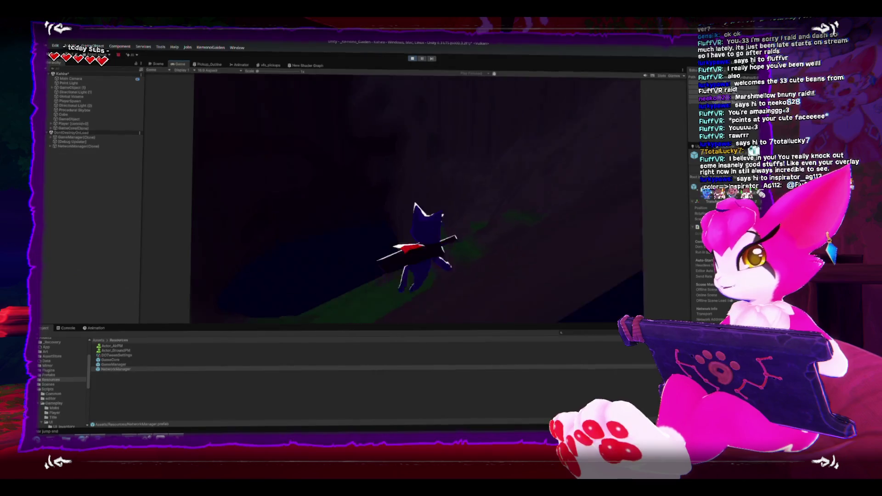
key("w")
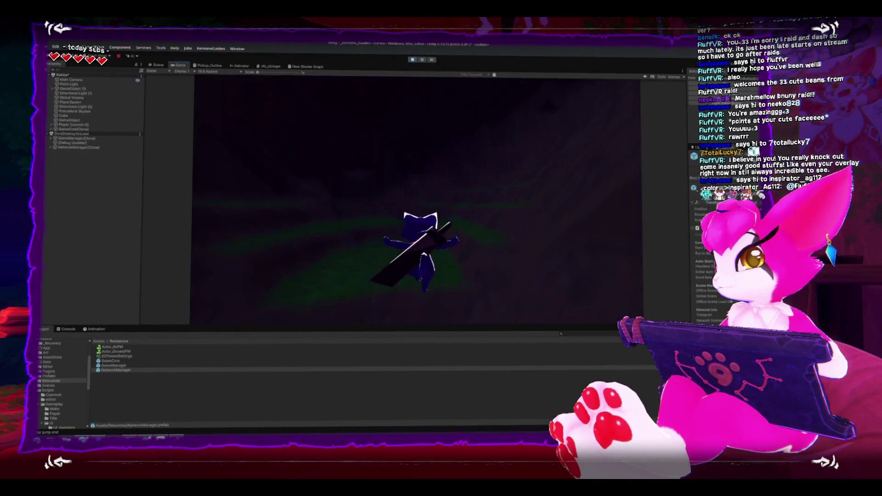
key("w")
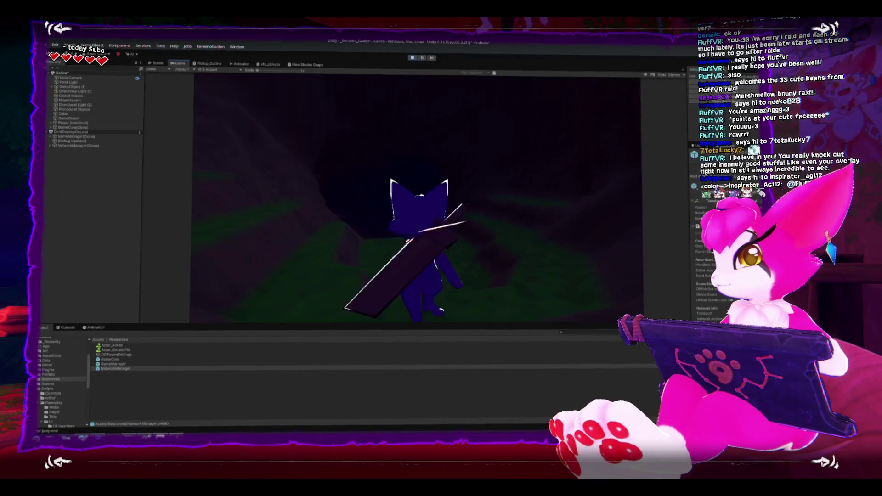
key("w")
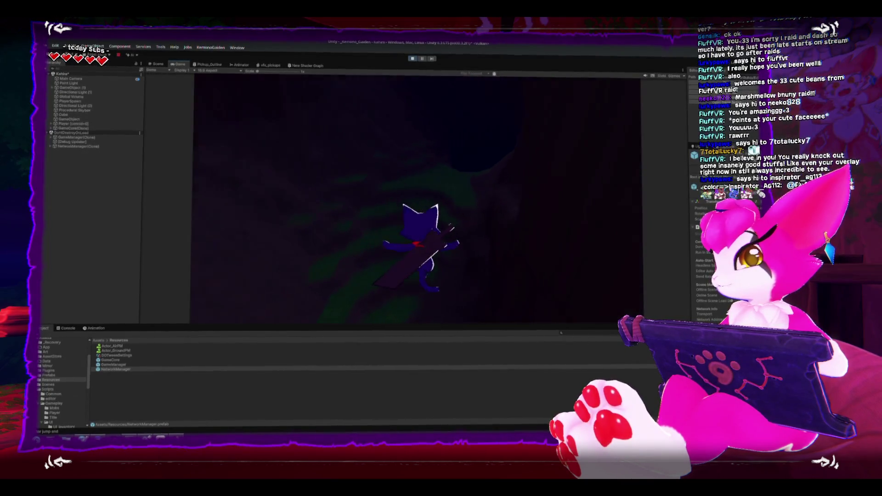
key("w")
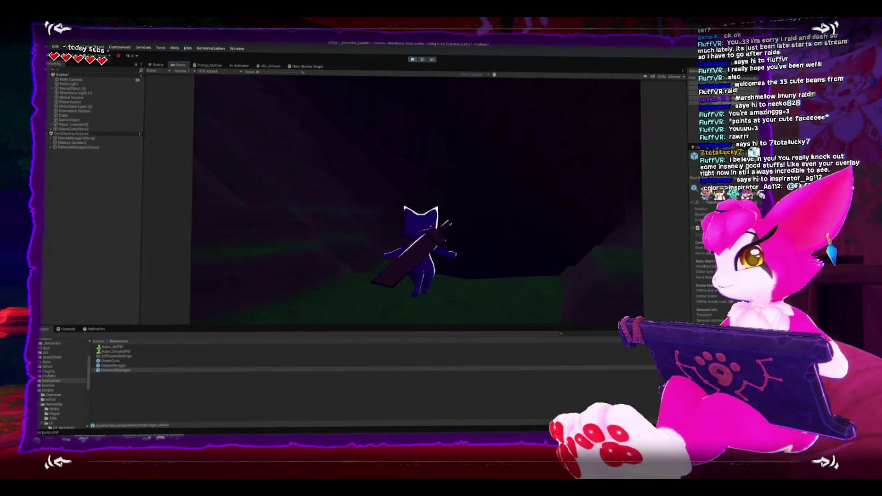
key("w")
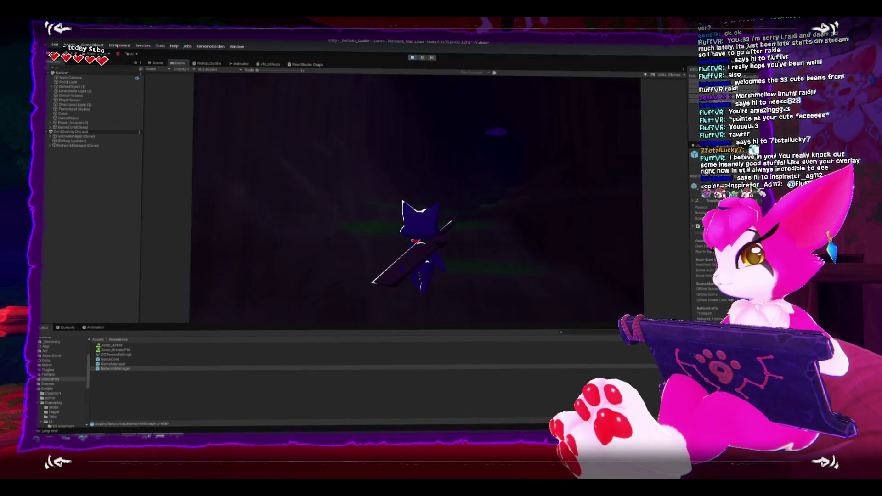
key("w")
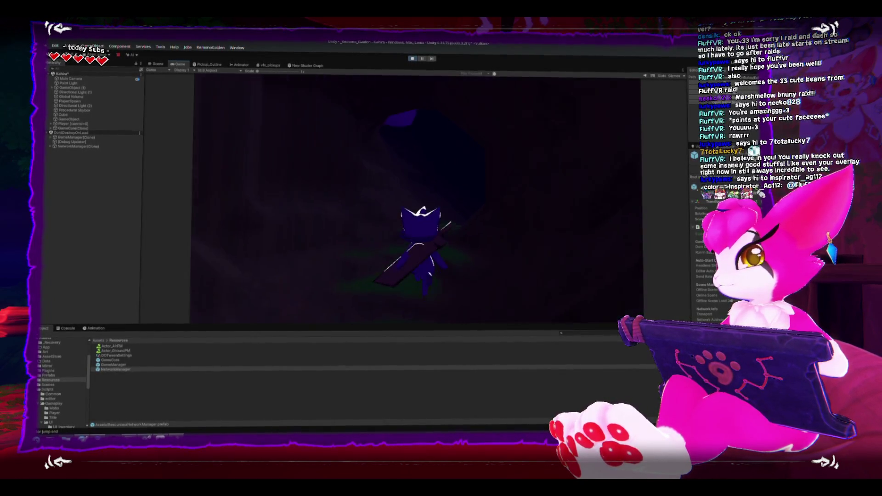
key("w")
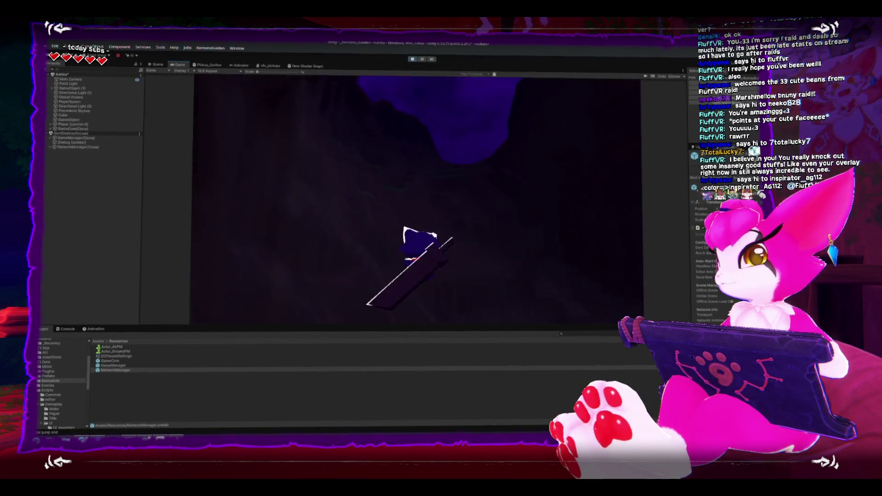
key("w")
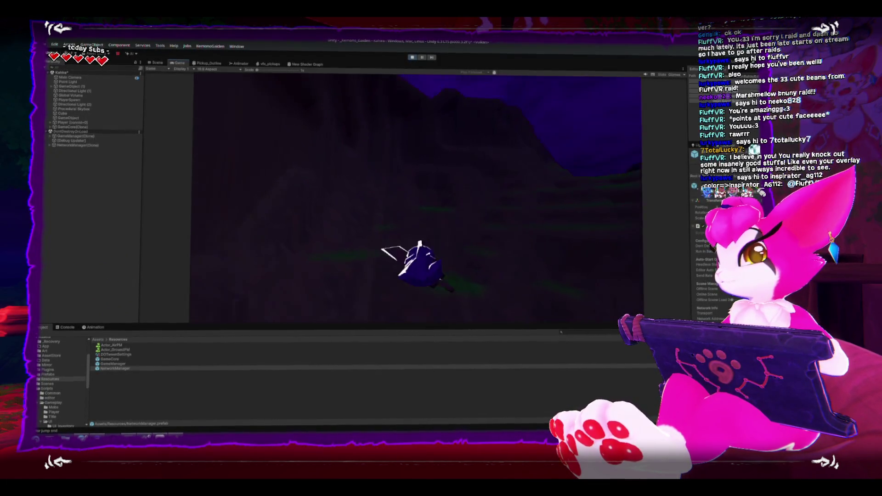
key("w")
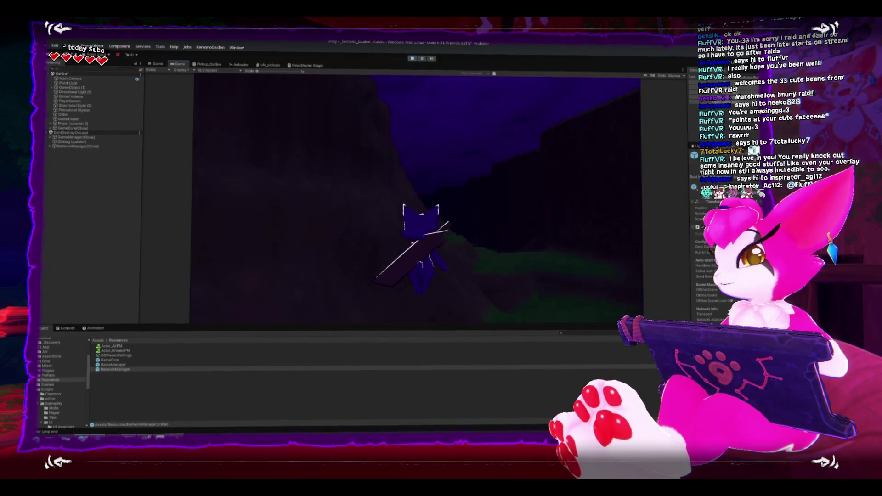
key("w")
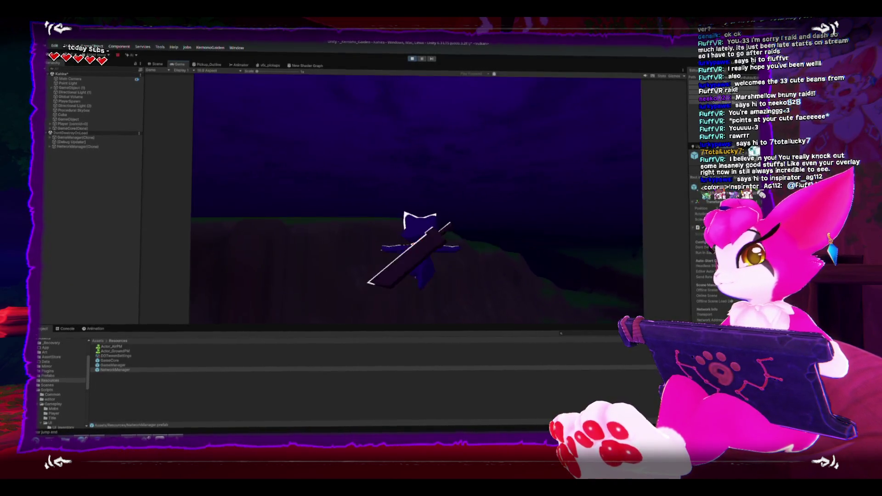
key("w")
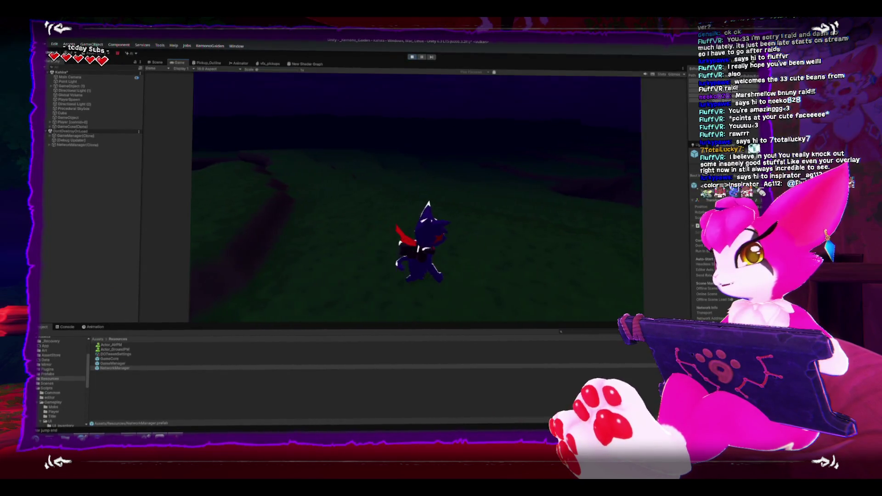
key("w")
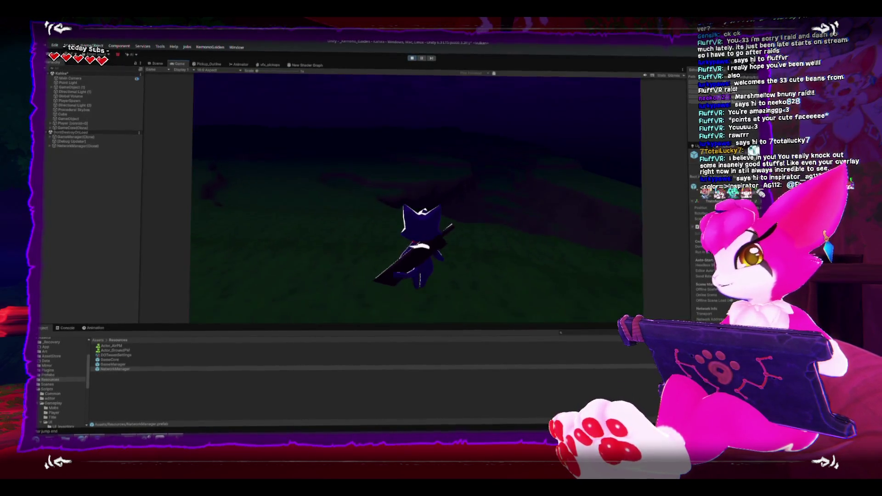
key("w")
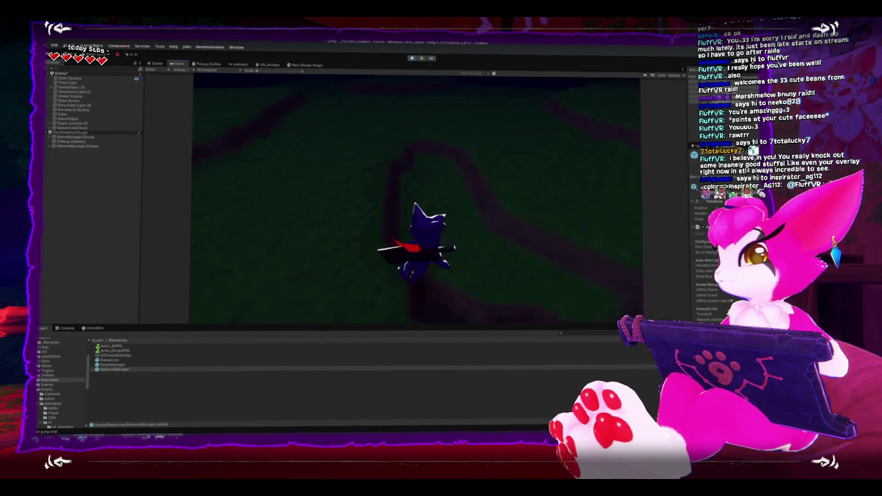
key("w")
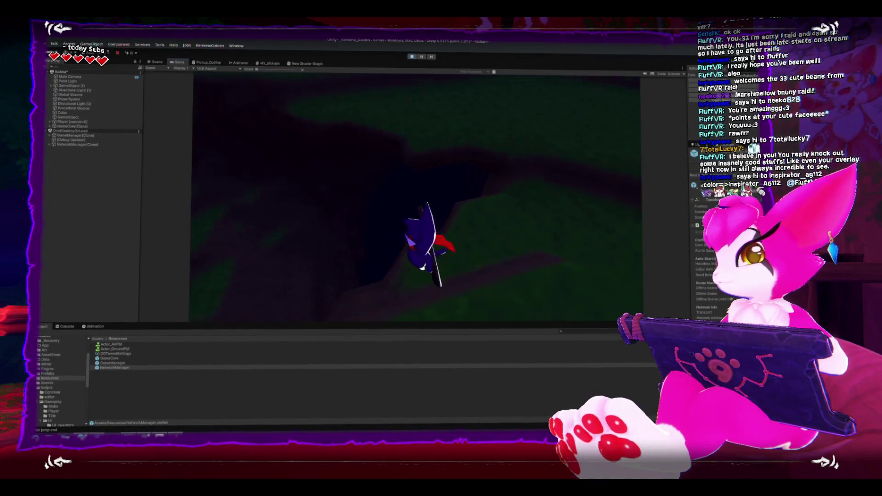
key("w")
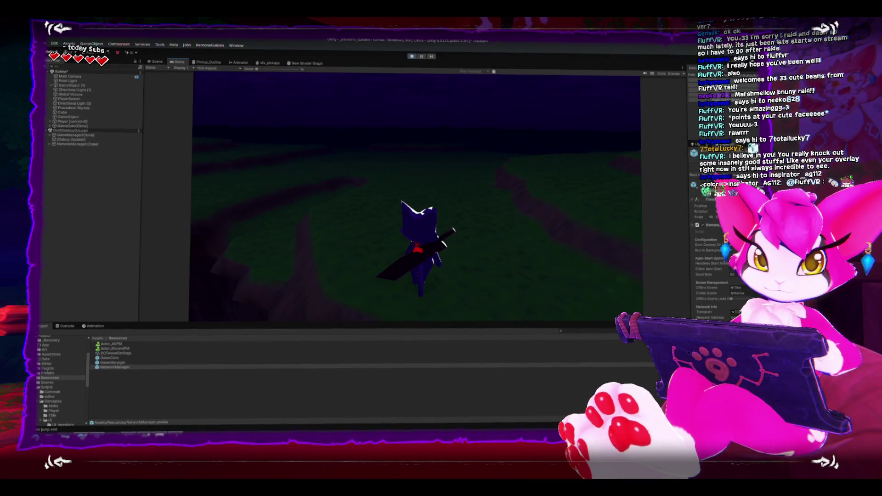
key("w")
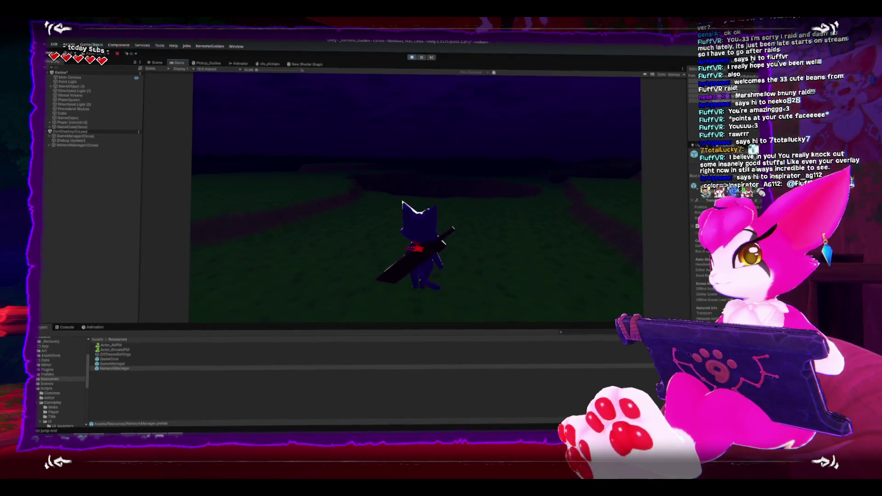
Open and close the inventory grid once more, then stop Play mode
key("i")
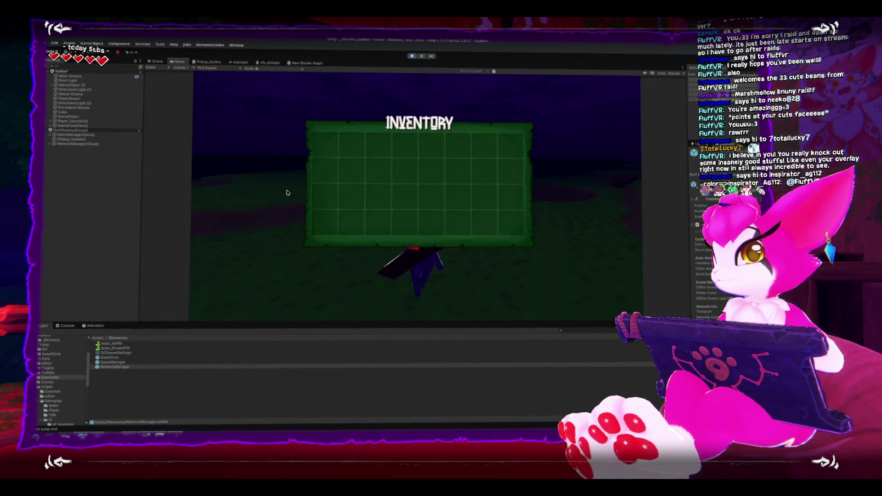
key("Escape")
key("Escape")
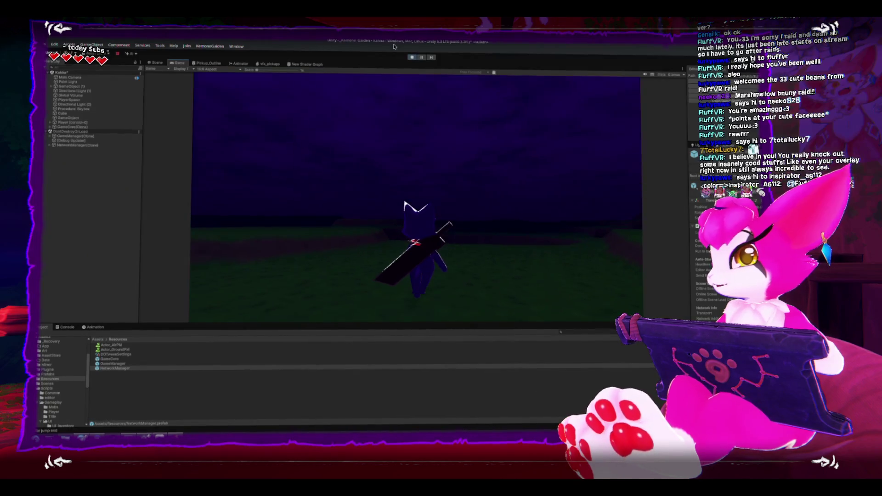
left_click(411, 58)
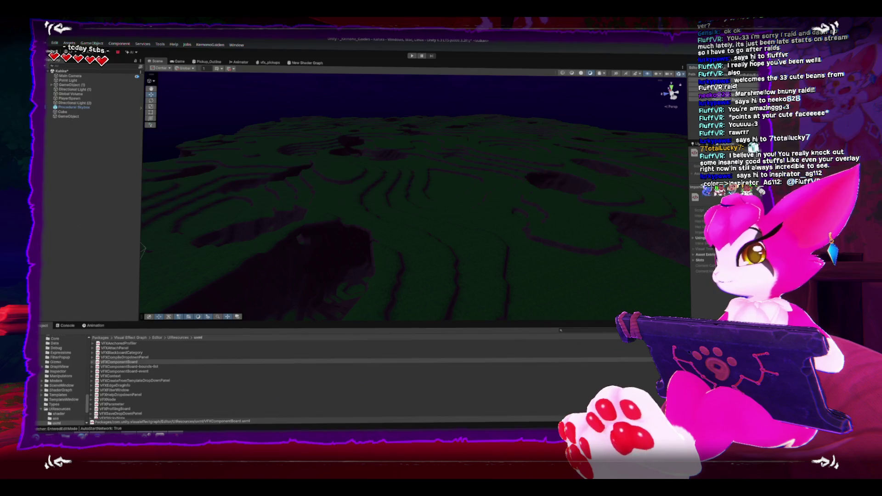
Select the NetworkManager prefab in Assets/Resources to display its settings
scroll(60, 370, "up", 10)
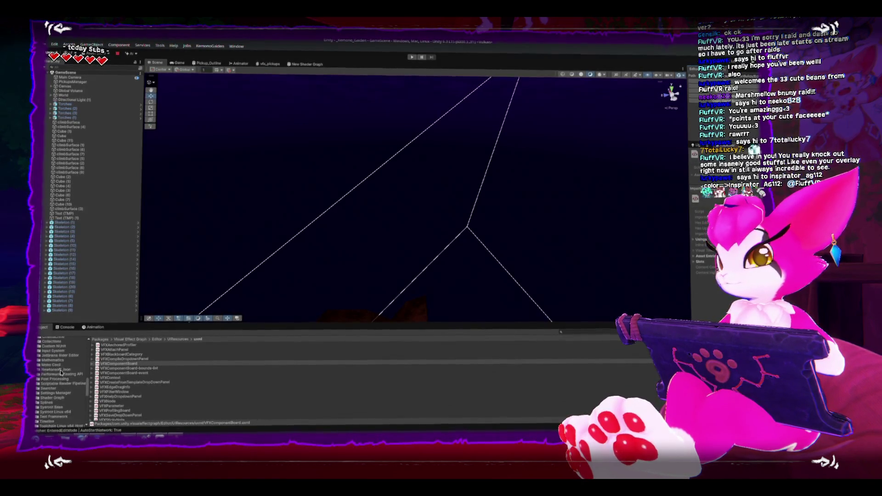
scroll(60, 370, "up", 6)
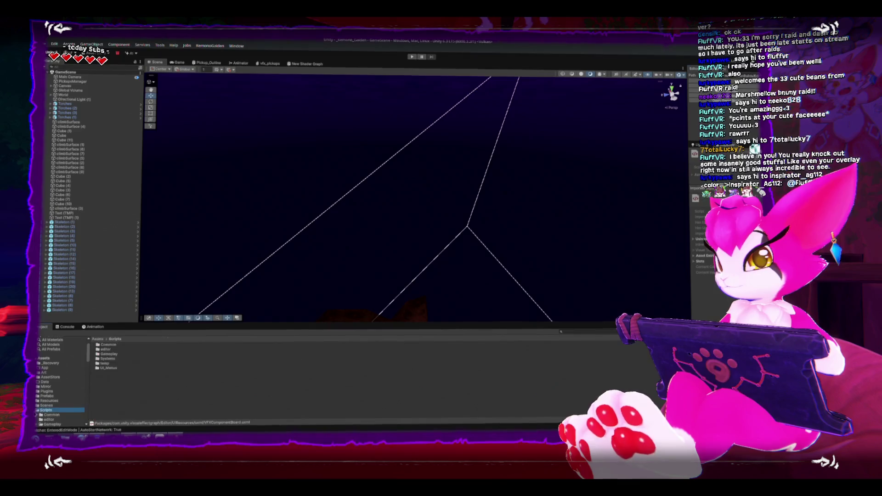
left_click(49, 400)
left_click(117, 367)
left_click(465, 336)
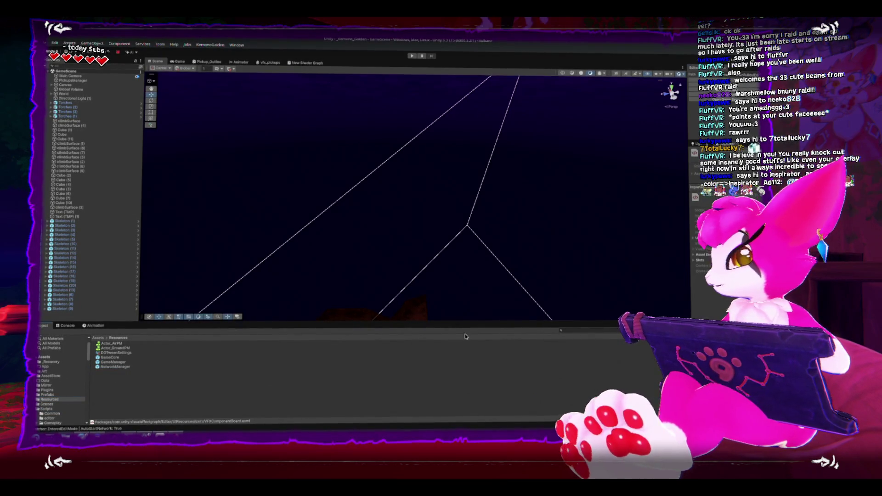
left_click(104, 367)
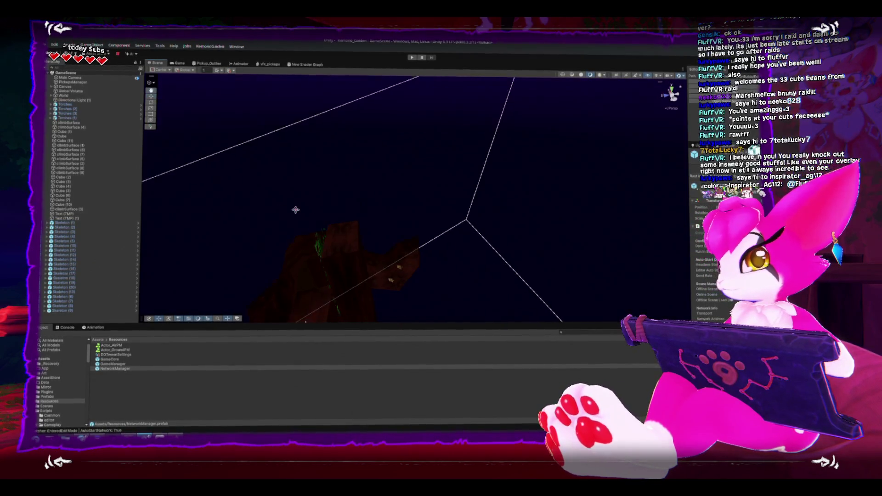
mouse_move(293, 140)
left_mouse_down()
mouse_move(515, 185)
mouse_move(553, 167)
mouse_move(459, 189)
mouse_move(435, 215)
mouse_move(365, 184)
mouse_move(371, 194)
mouse_move(319, 197)
mouse_move(524, 197)
mouse_move(413, 207)
left_mouse_up()
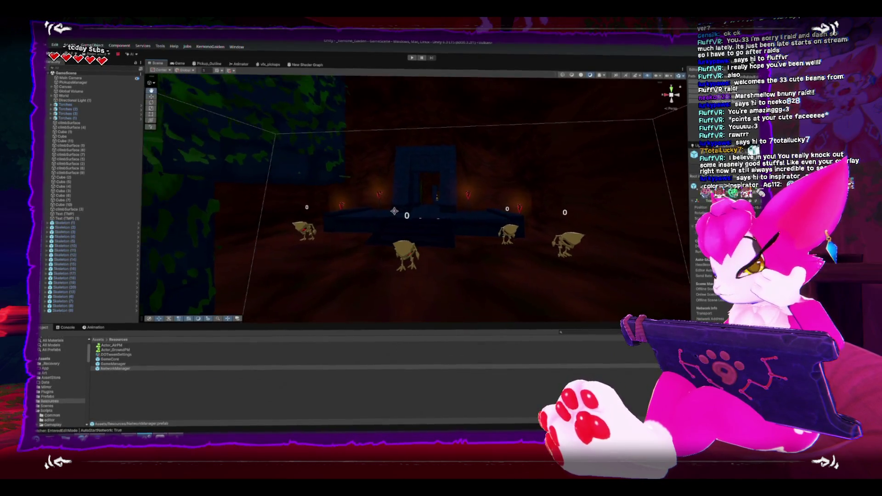
Select Skeleton (4), widen the Inspector to see its components, and compare with the drop diagram in KolourPaint
left_click(400, 255)
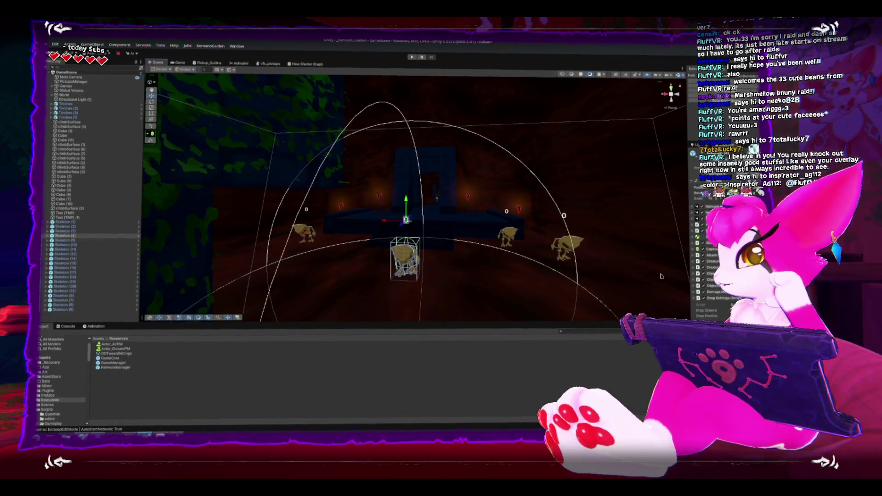
mouse_move(686, 199)
left_mouse_down()
mouse_move(571, 191)
mouse_move(591, 188)
left_mouse_up()
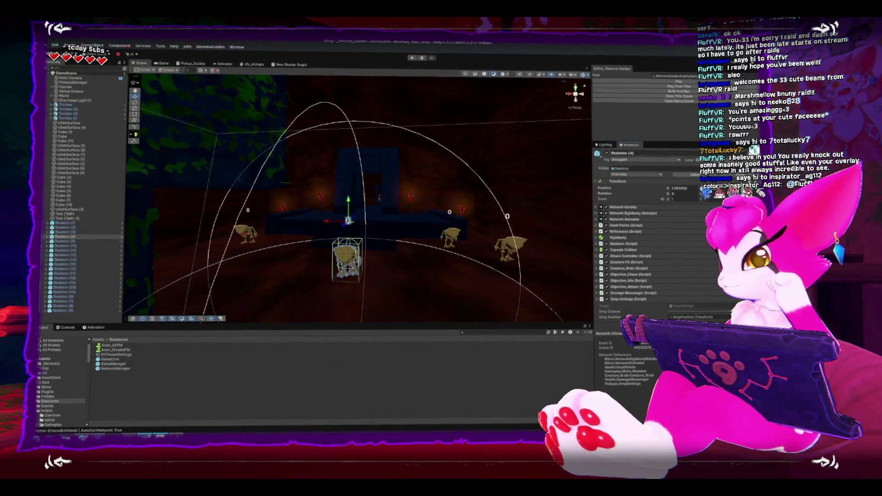
key("alt+Tab")
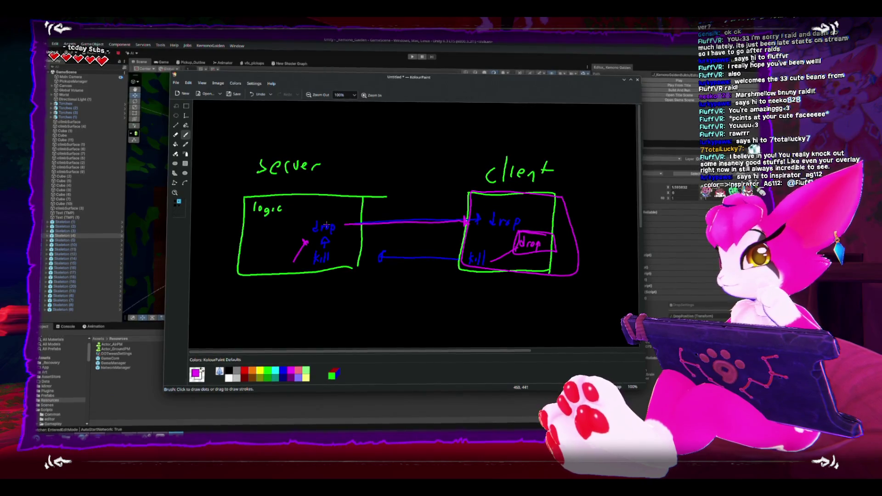
left_click(515, 64)
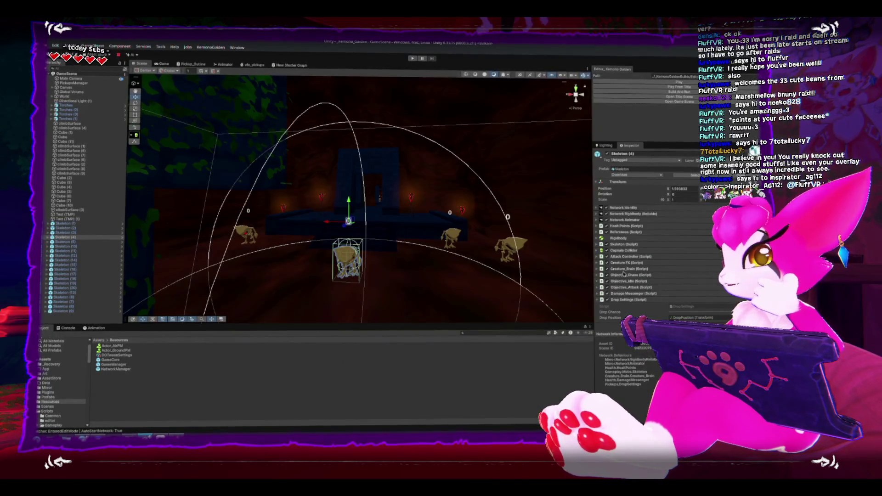
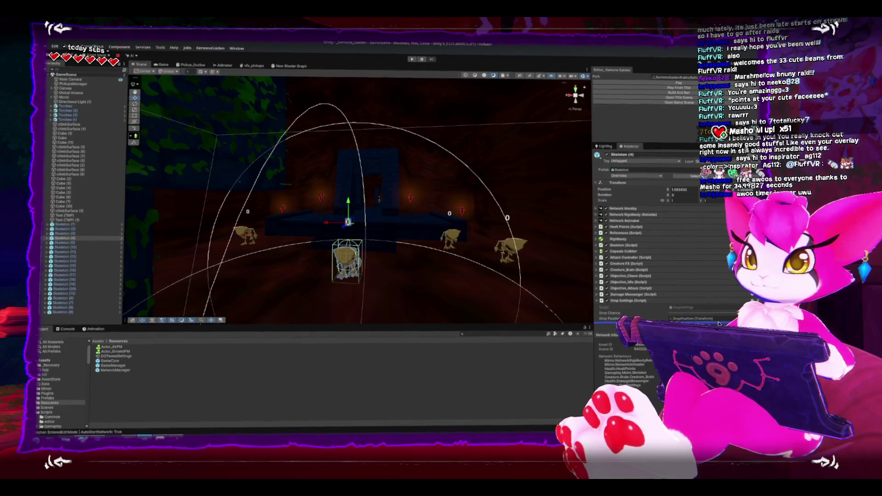
Frame a skeleton among the group and reorder its components in the Inspector
left_click_drag(386, 287, 370, 259)
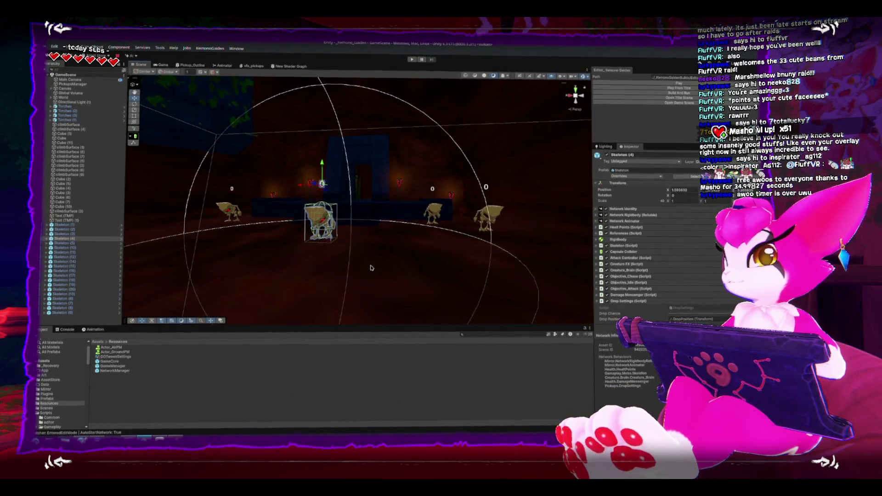
key("f")
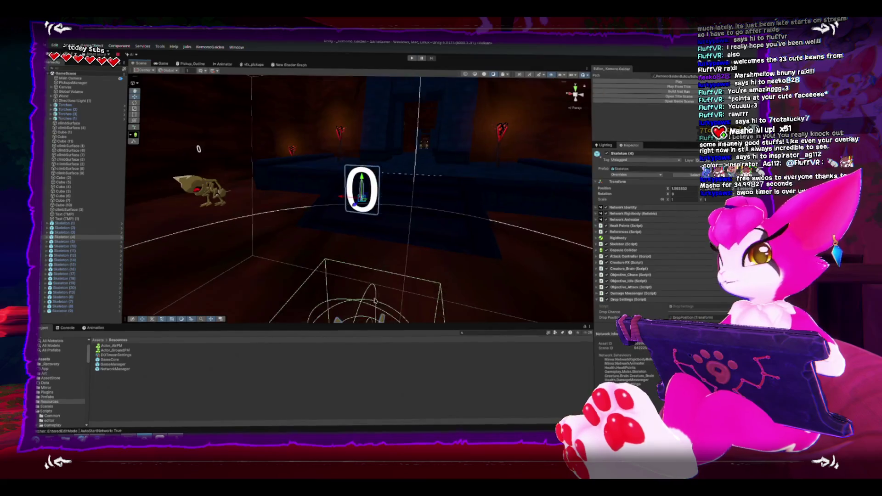
mouse_move(374, 301)
left_mouse_down()
mouse_move(302, 226)
mouse_move(347, 242)
mouse_move(385, 228)
mouse_move(280, 211)
mouse_move(294, 224)
left_mouse_up()
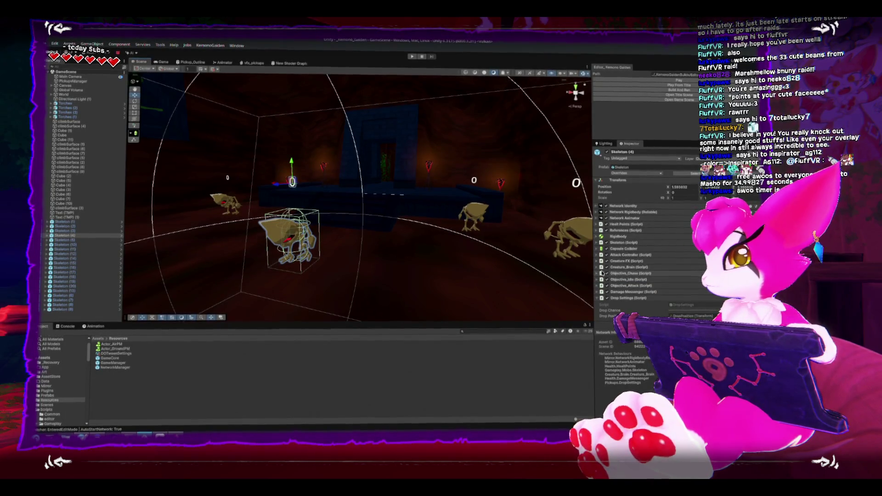
left_click_drag(602, 273, 600, 270)
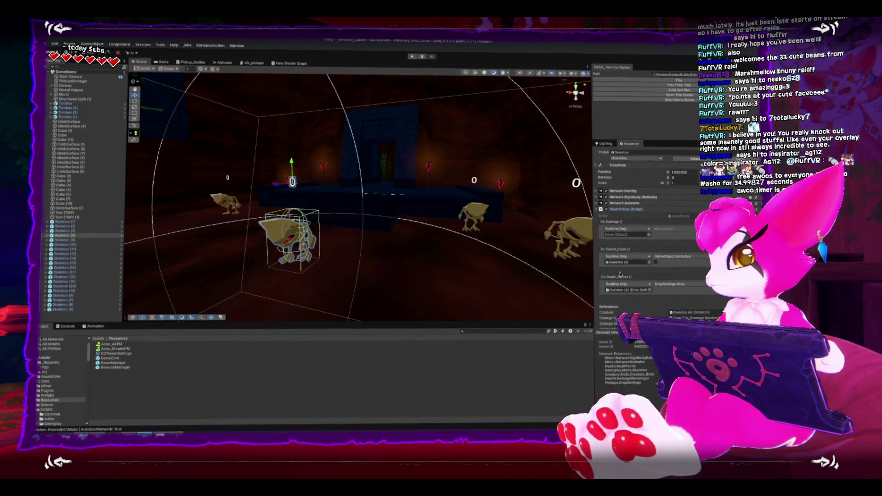
Locate the client and server death event targets and the HealthPoints script in Project
left_click(620, 263)
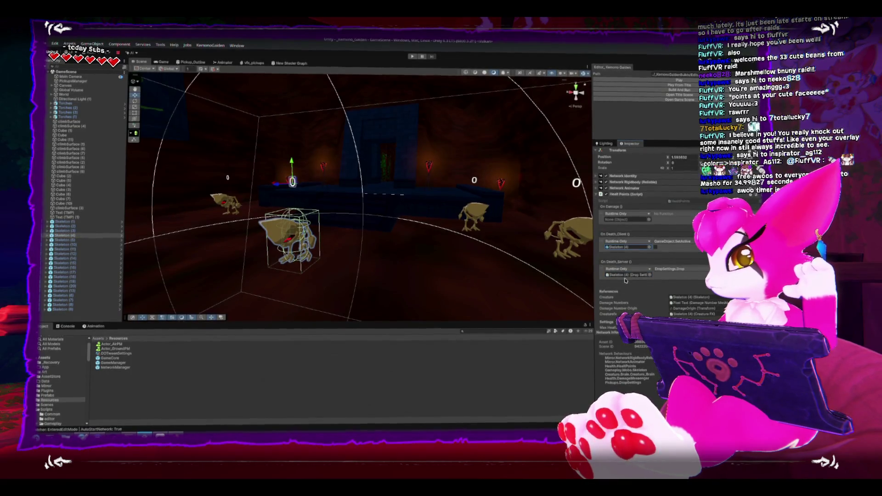
left_click(624, 278)
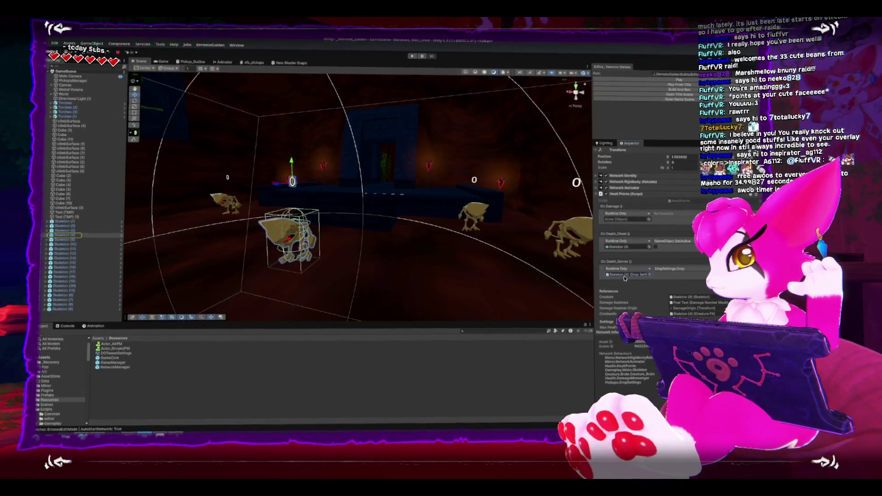
left_click(701, 202)
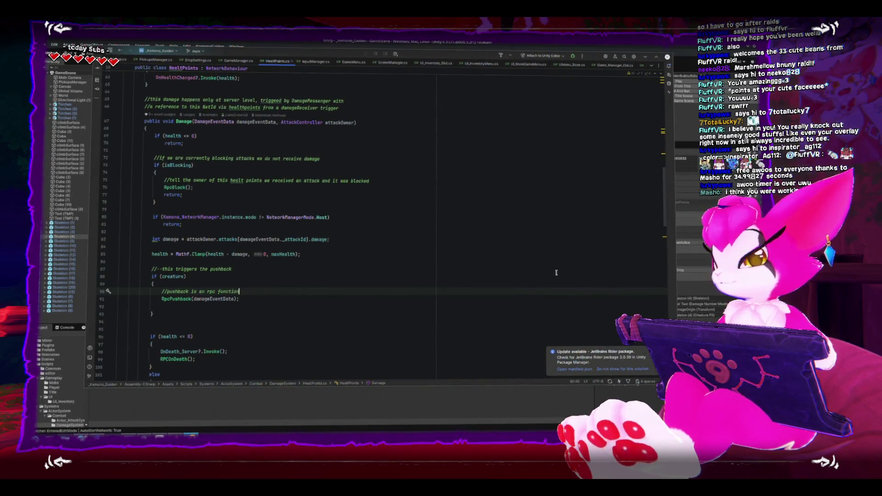
Go back to Unity after reading the Damage method in HealthPoints.cs
key("alt+Tab")
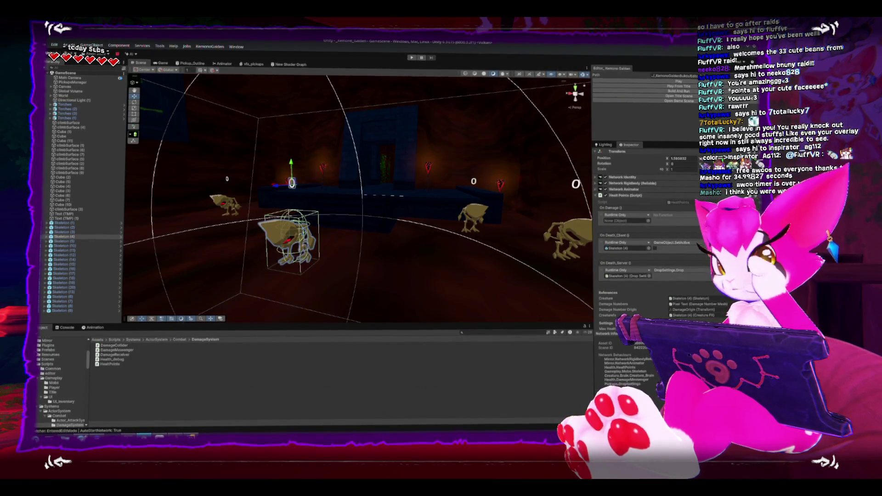
Place the MainGameMenu prefab from Prefabs/UI into the scene and frame it
left_click(39, 363)
left_click(38, 350)
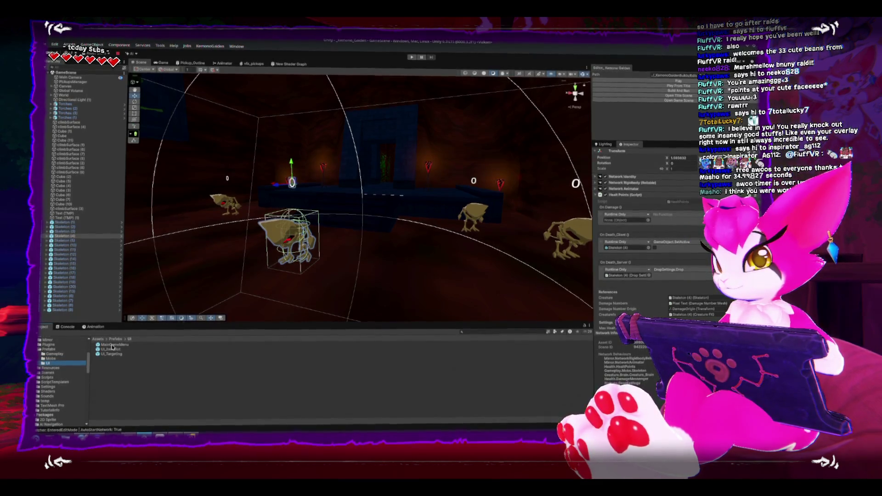
left_click_drag(115, 344, 293, 197)
key("f")
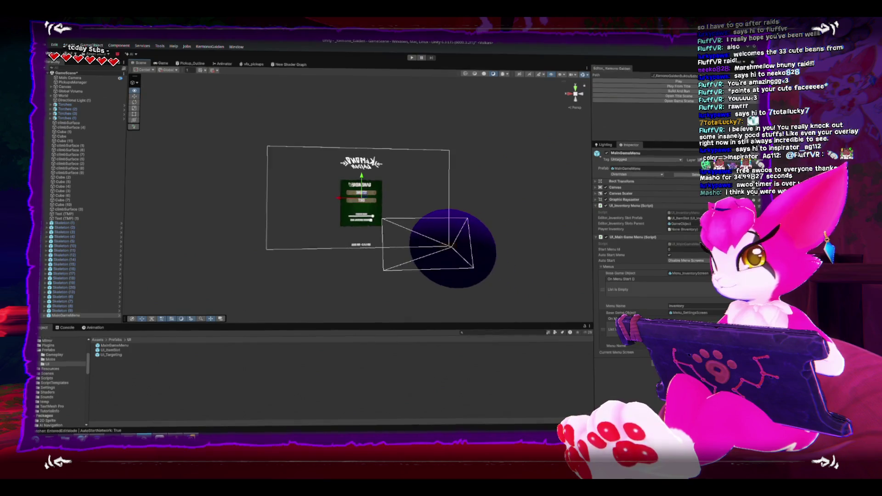
Select Menu_InventoryScreen and frame its green INVENTORY panel, expanding its children
left_click(47, 308)
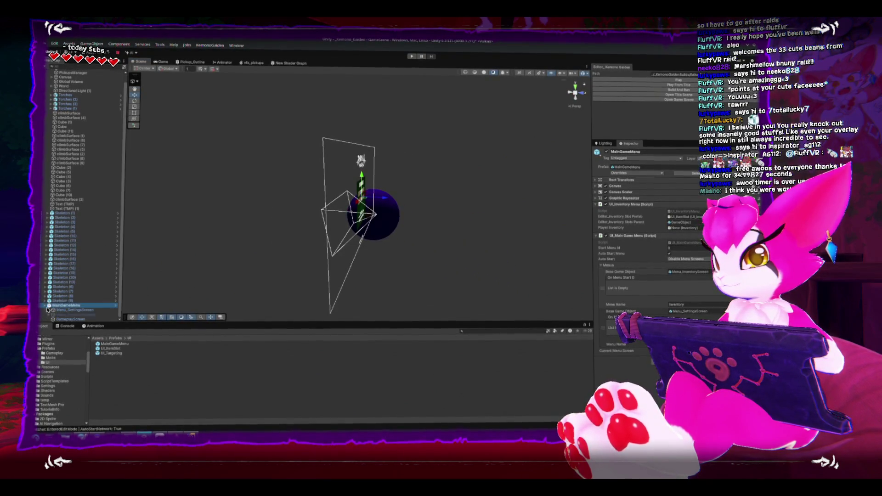
left_click(75, 311)
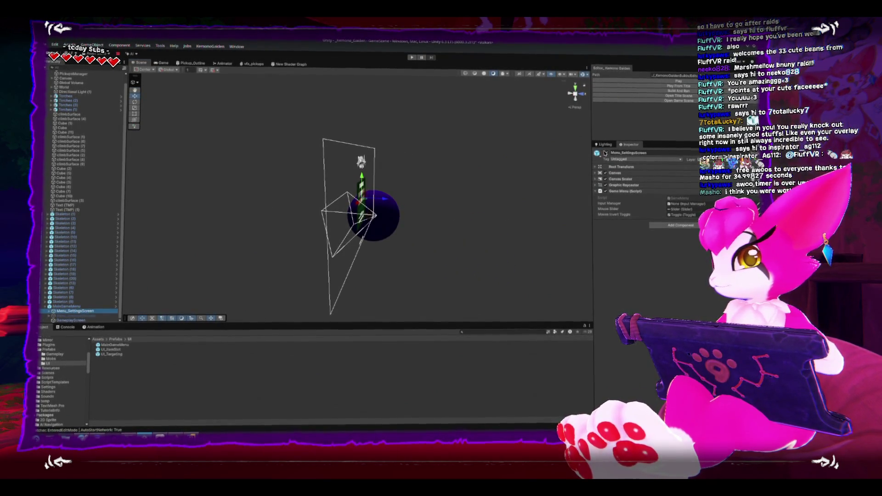
left_click(74, 316)
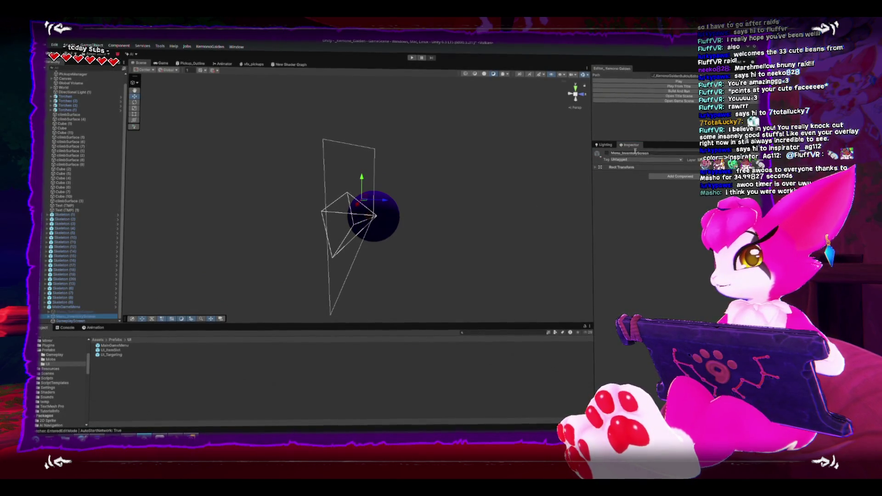
left_click_drag(437, 181, 222, 199)
key("f")
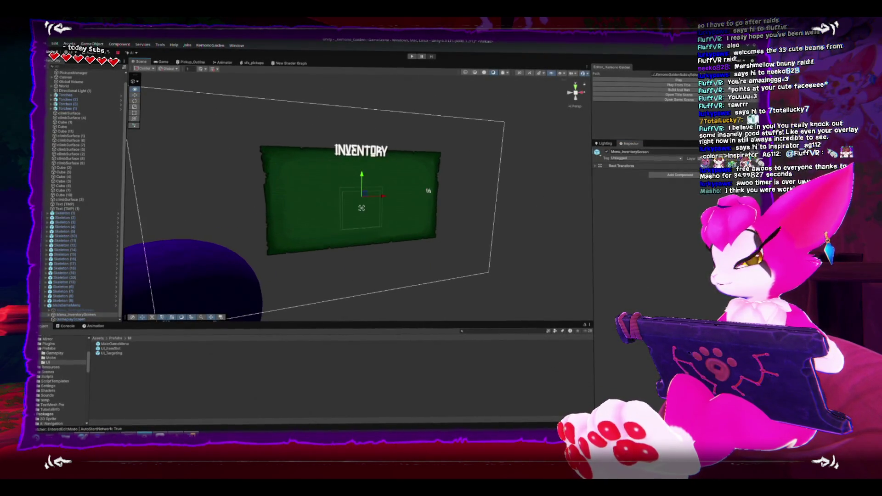
left_click(50, 315)
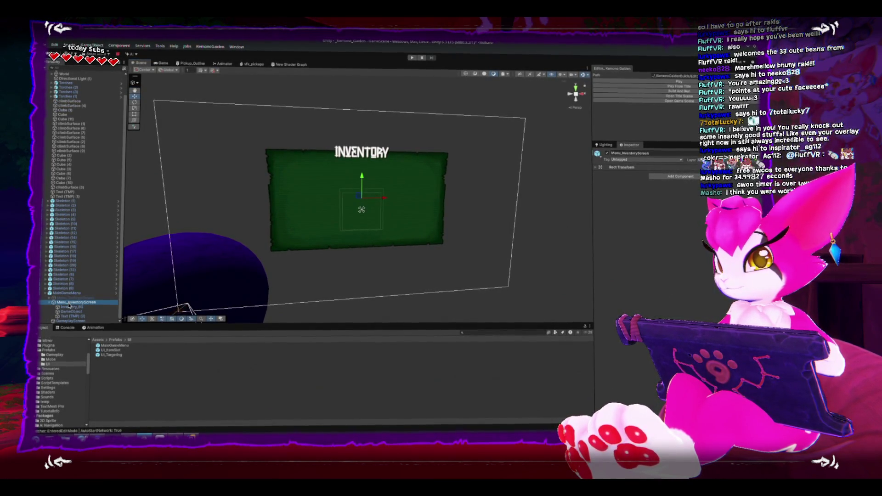
Add a Button - TextMeshPro under Menu_InventoryScreen and move it below the panel
right_click(70, 302)
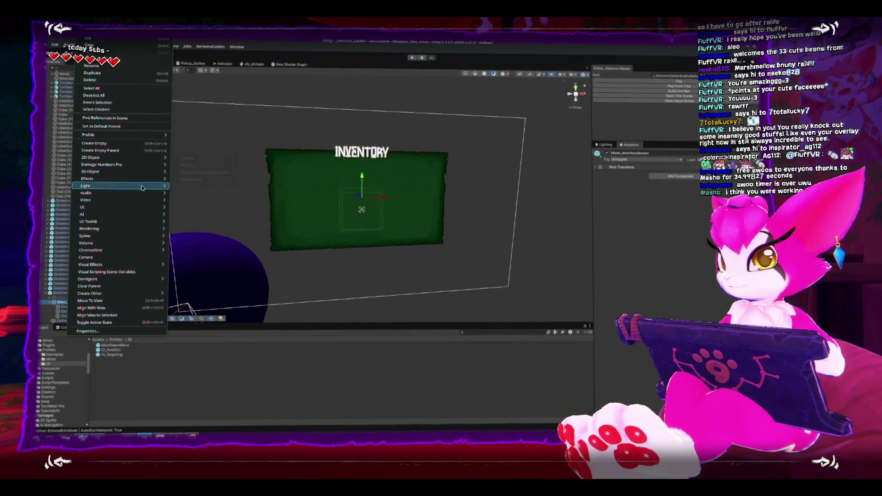
mouse_move(142, 209)
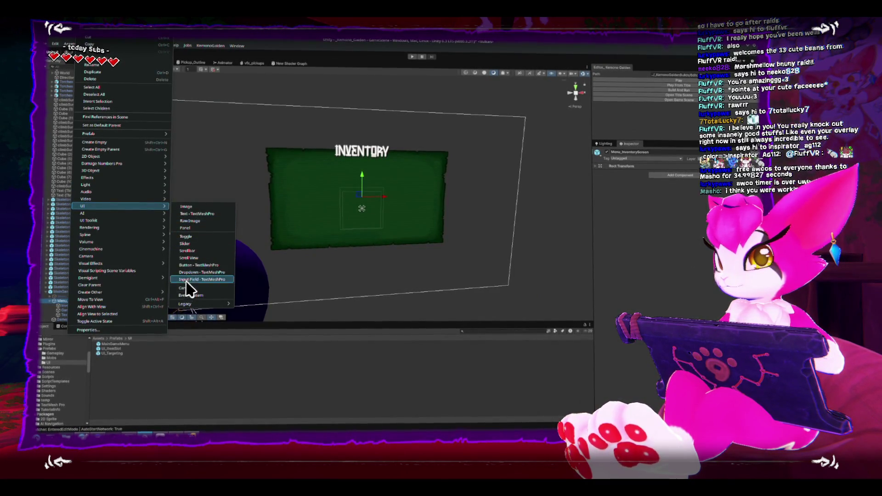
left_click(198, 265)
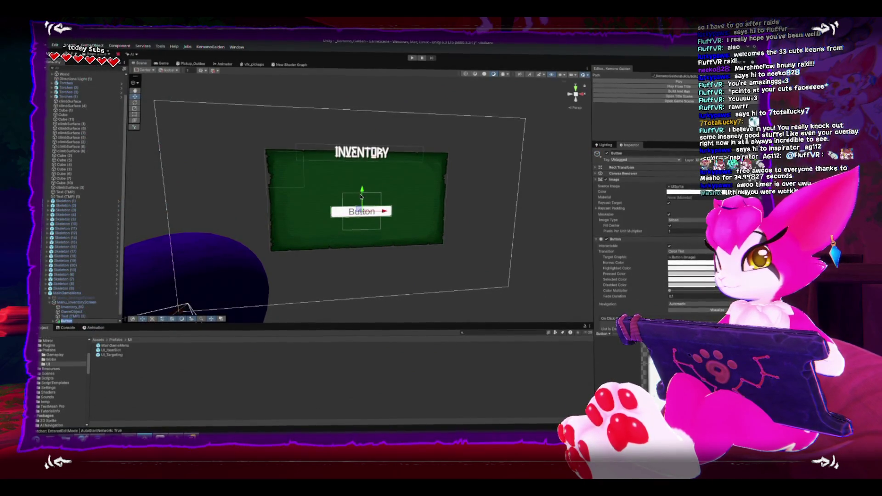
left_click_drag(361, 196, 355, 242)
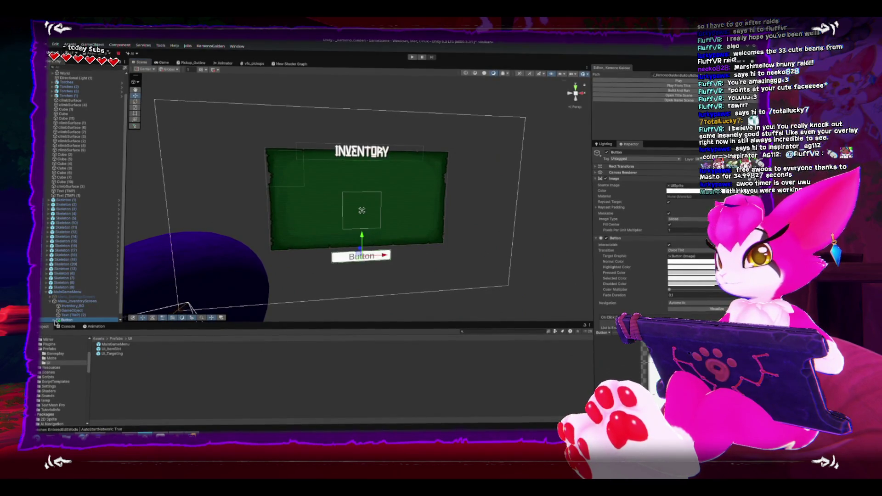
Change the new button's Text (TMP) label to Close
scroll(74, 276, "down", 2)
left_click(73, 317)
left_click(662, 209)
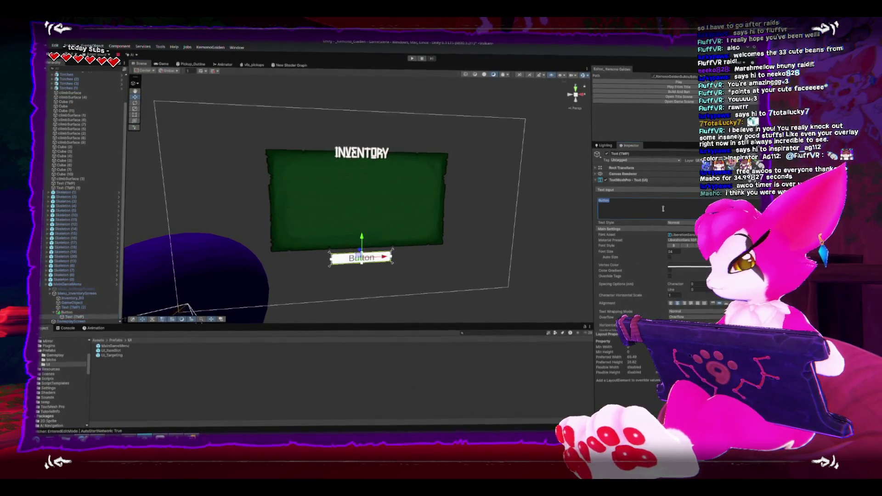
type("Close")
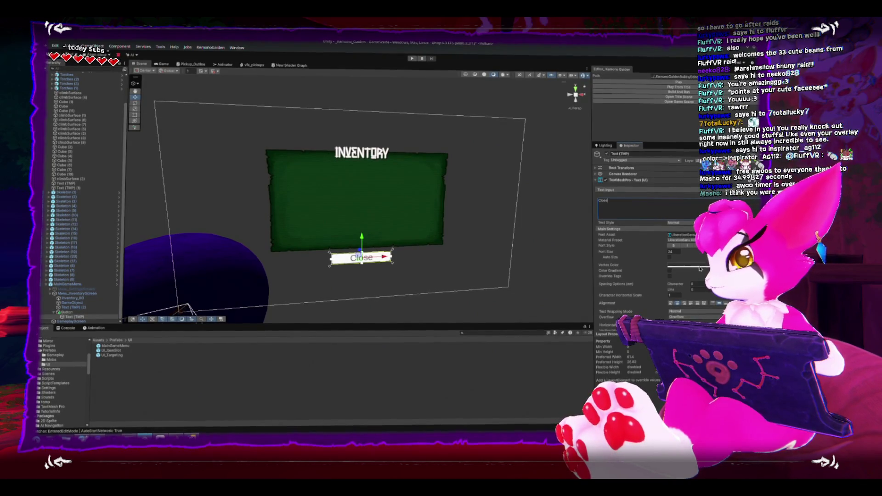
left_click(700, 268)
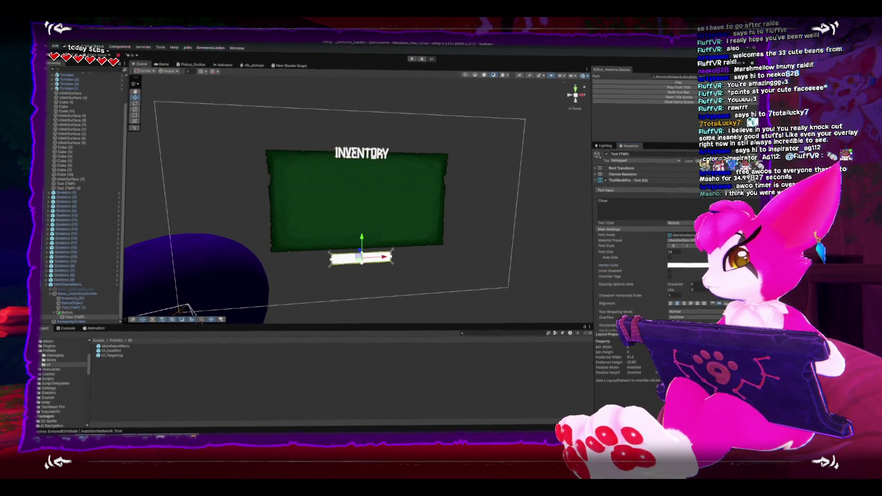
left_click(744, 235)
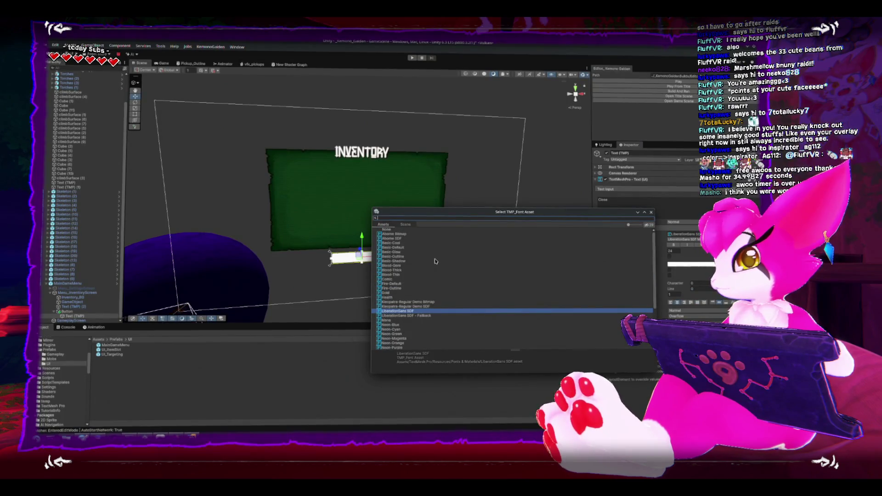
Apply Kleopatra Regular Demo SDF to the Close label, then select the button
scroll(436, 261, "down", 3)
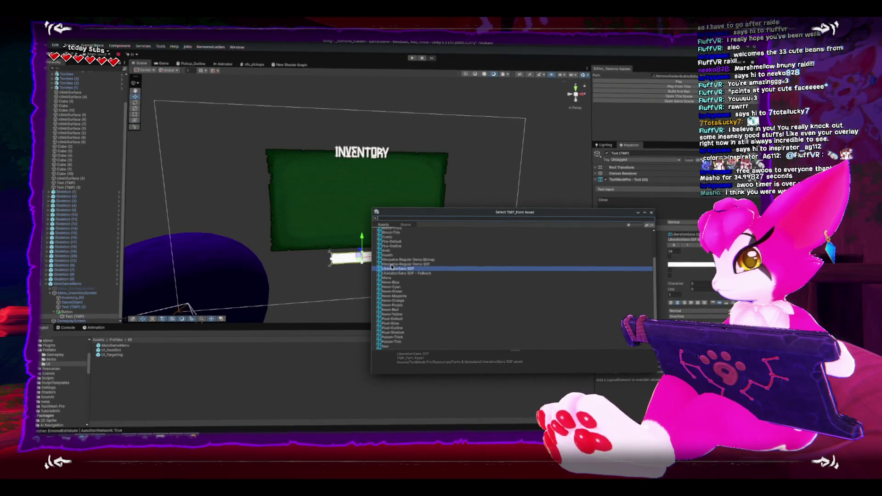
double_click(390, 264)
key("f")
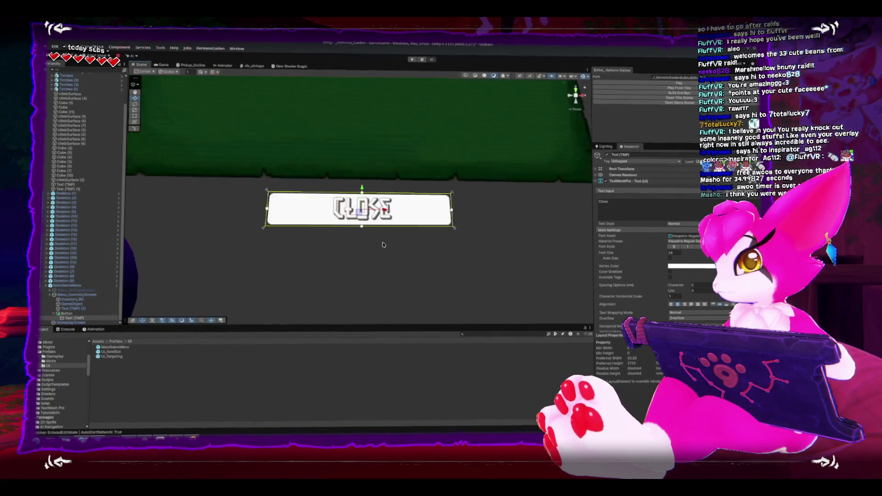
scroll(383, 245, "down", 5)
left_click(69, 313)
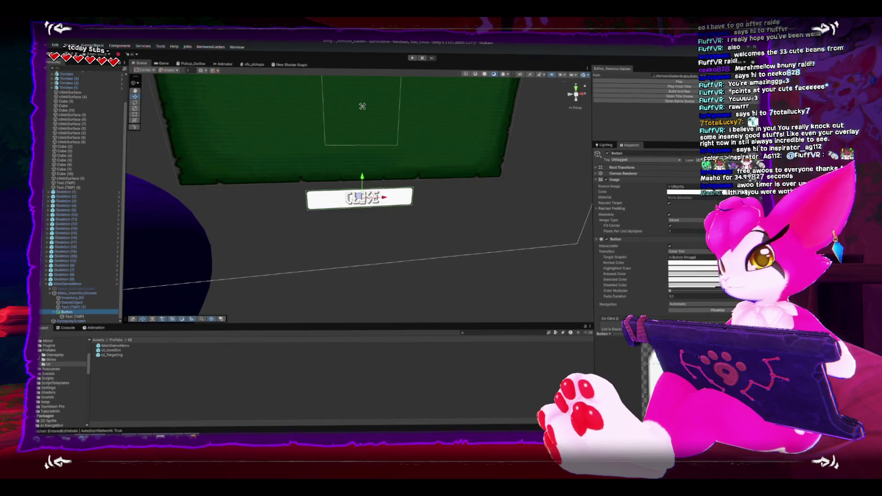
scroll(62, 381, "up", 5)
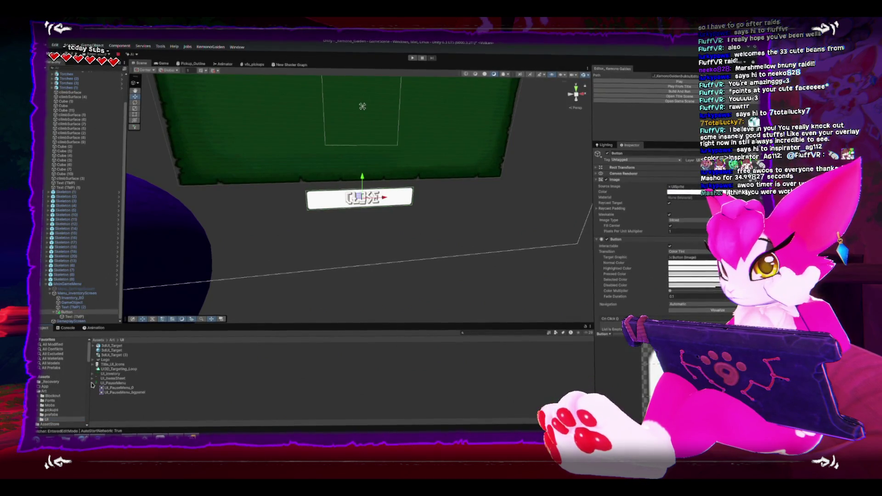
Give the Close button a parchment background image
scroll(535, 408, "up", 3)
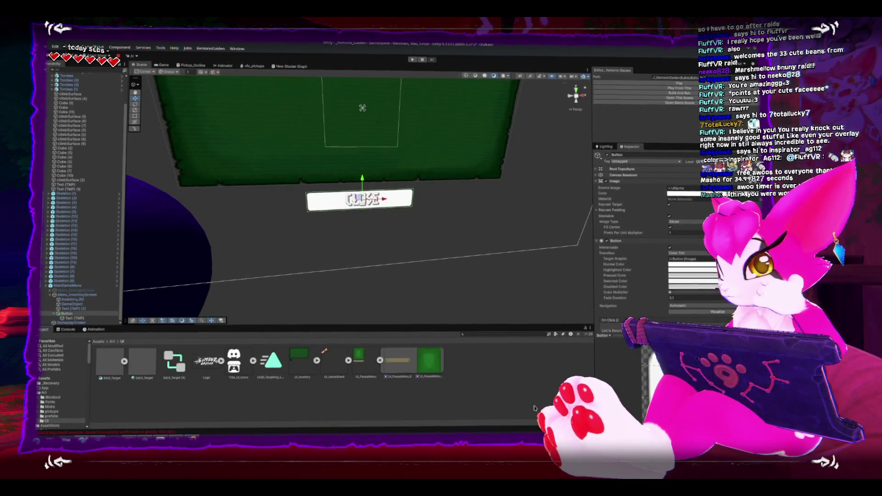
left_click_drag(398, 360, 687, 189)
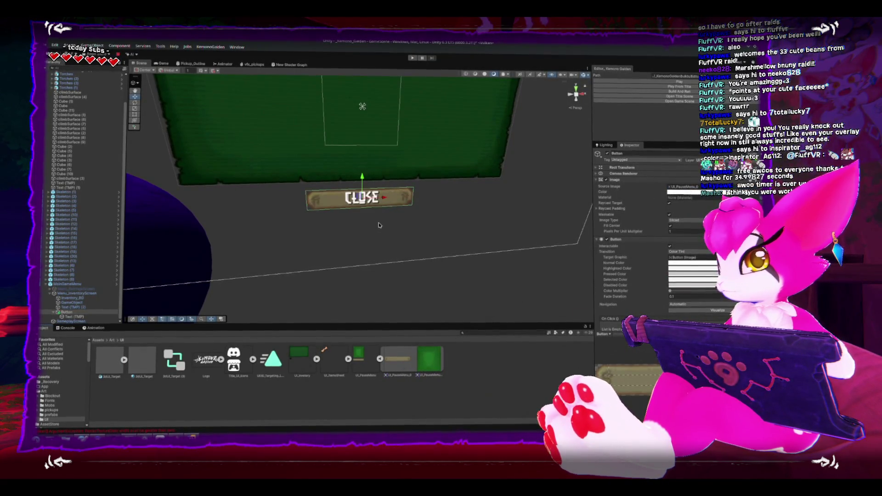
left_click_drag(379, 225, 363, 216)
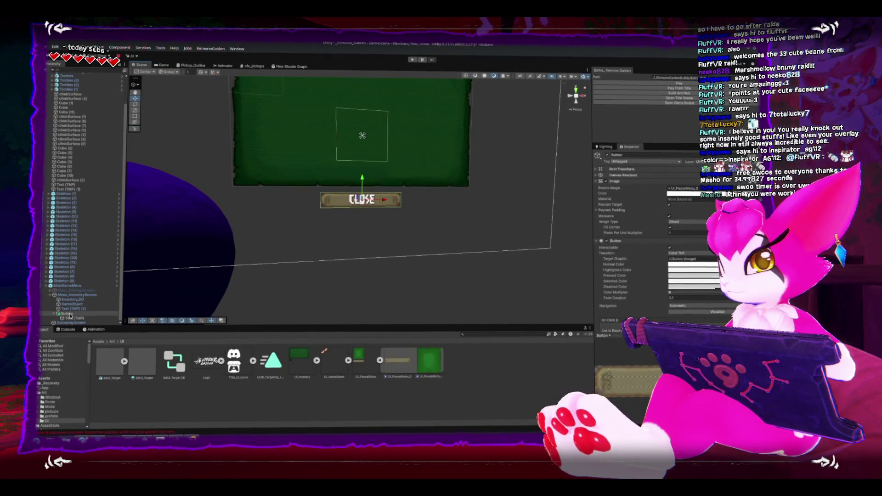
scroll(675, 292, "down", 1)
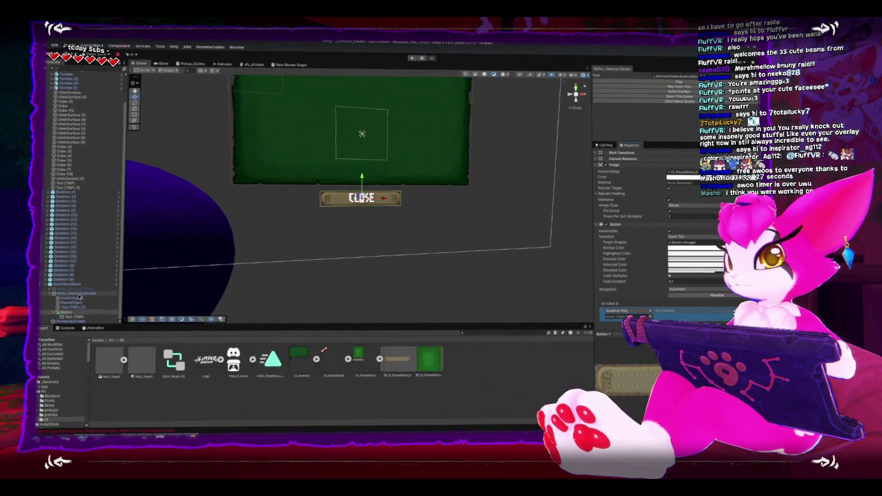
Set the button's On Click to MainGameMenu's UI_MainGameMenu.CloseMenuScreen
left_click_drag(79, 296, 633, 288)
left_click(680, 280)
mouse_move(674, 297)
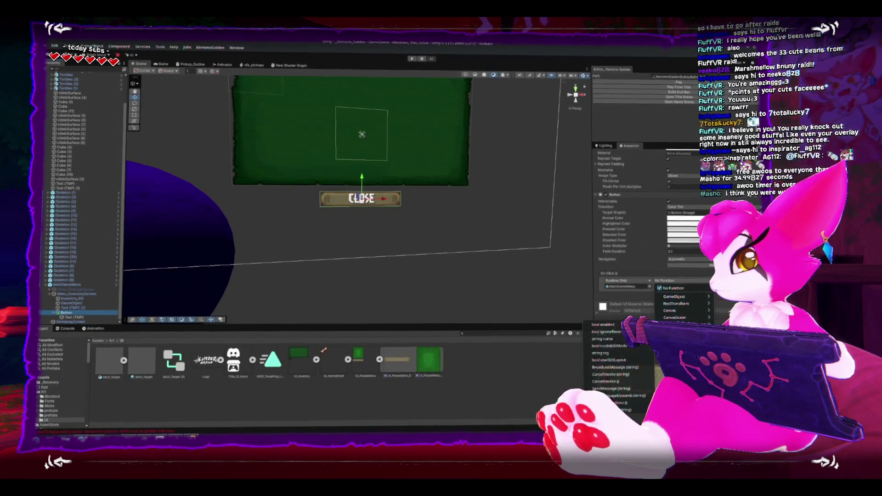
mouse_move(675, 338)
left_click(624, 389)
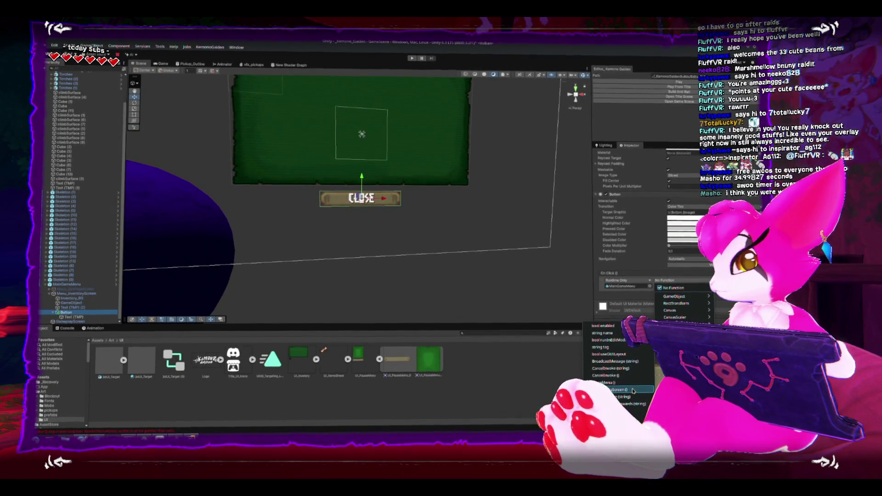
left_click(69, 286)
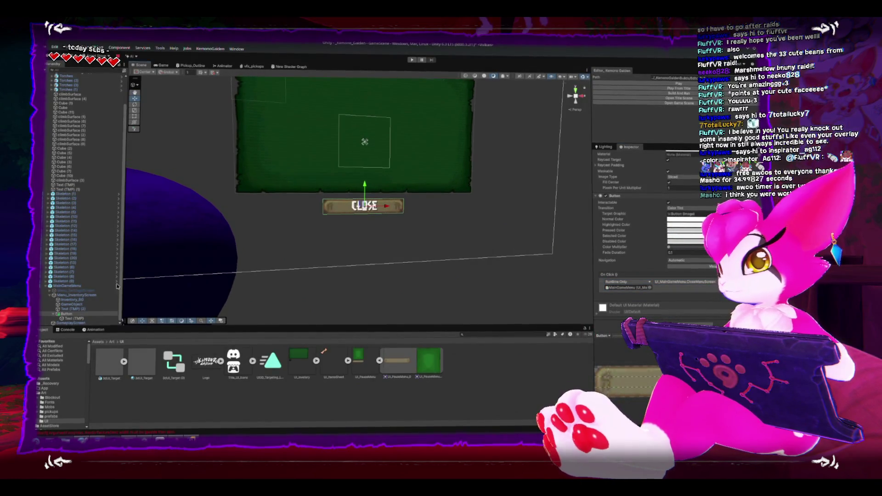
left_click(638, 176)
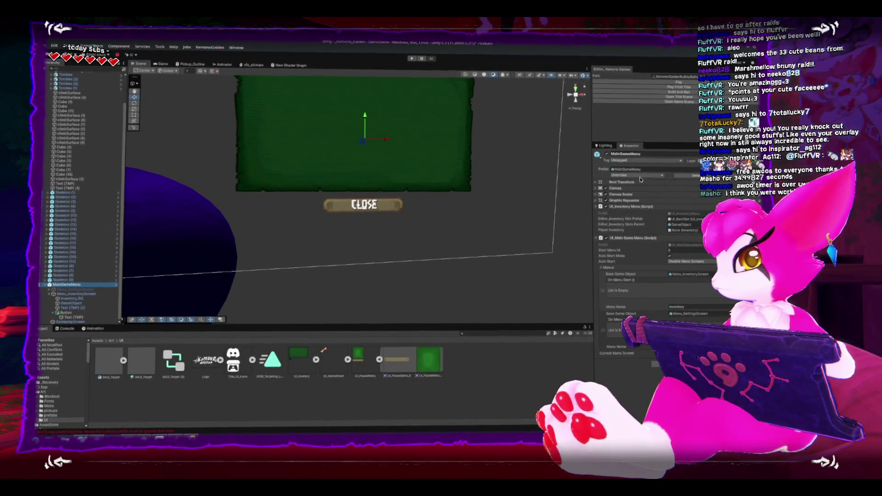
Apply all overrides to the MainGameMenu prefab and delete it from the scene
left_click(678, 259)
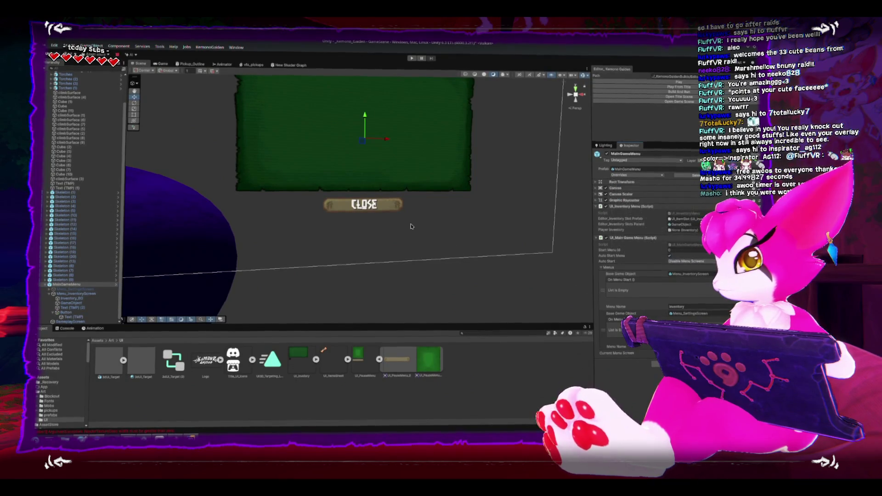
key("f")
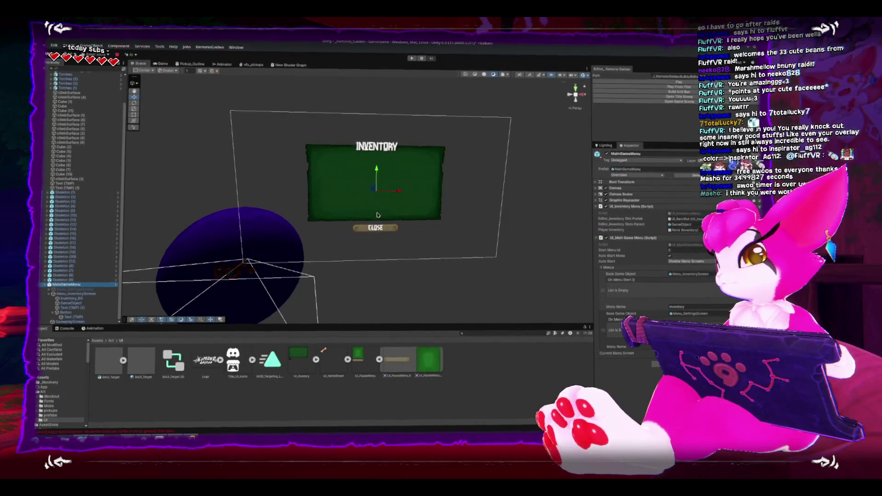
key("Delete")
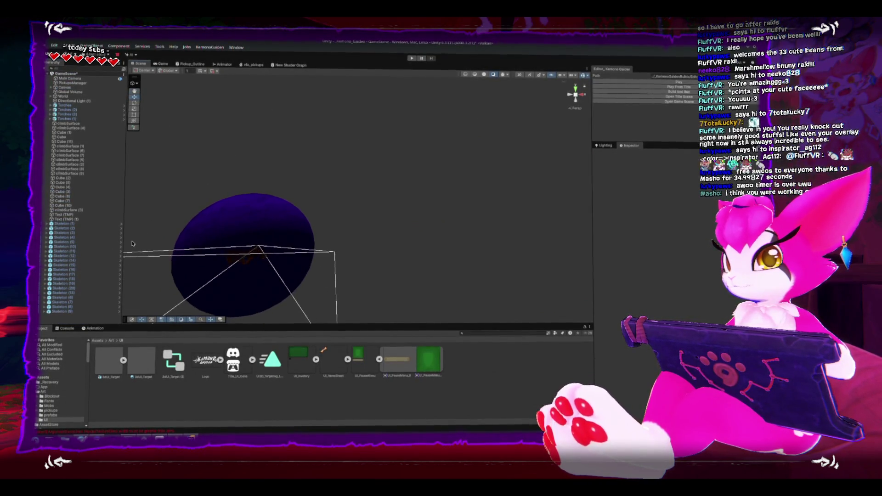
Inspect Skeleton (12), Text (TMP) (1) and Skeleton (1) in the scene
left_click(227, 247)
key("f")
mouse_move(330, 218)
left_mouse_down()
mouse_move(258, 248)
mouse_move(309, 255)
mouse_move(278, 244)
mouse_move(343, 224)
mouse_move(239, 232)
left_mouse_up()
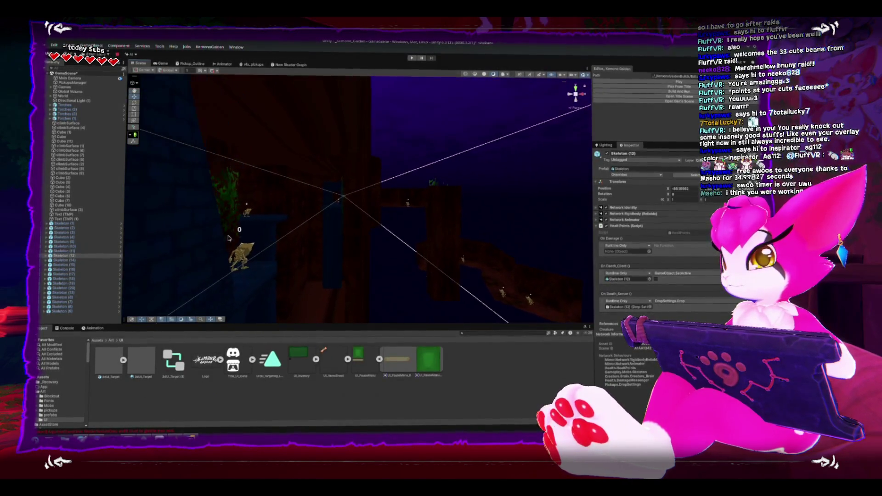
left_click(237, 230)
key("f")
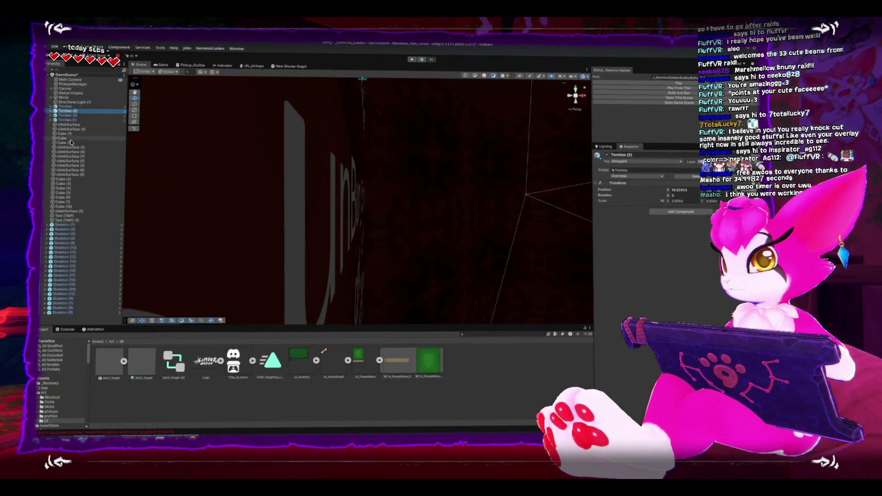
left_click(65, 225)
key("f")
mouse_move(264, 211)
left_mouse_down()
mouse_move(355, 309)
mouse_move(305, 253)
mouse_move(335, 266)
mouse_move(333, 280)
left_mouse_up()
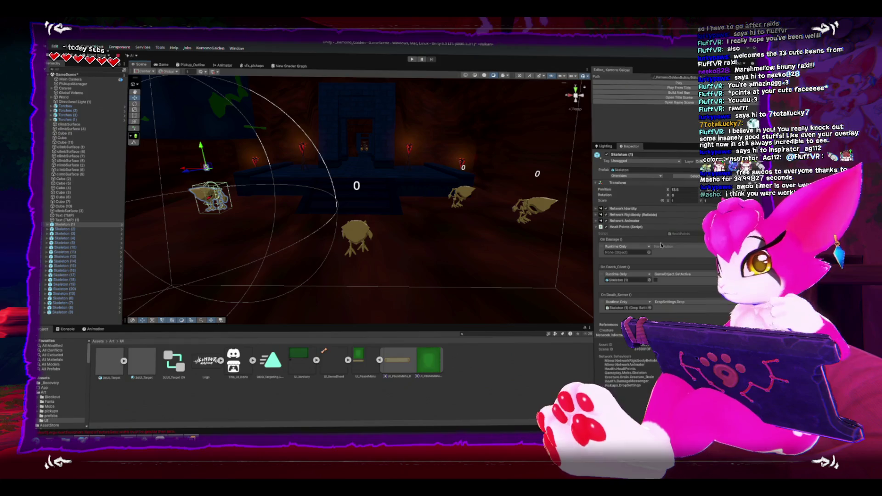
Review HealthPoints.cs damage and death events in Rider, then return to Unity
double_click(680, 234)
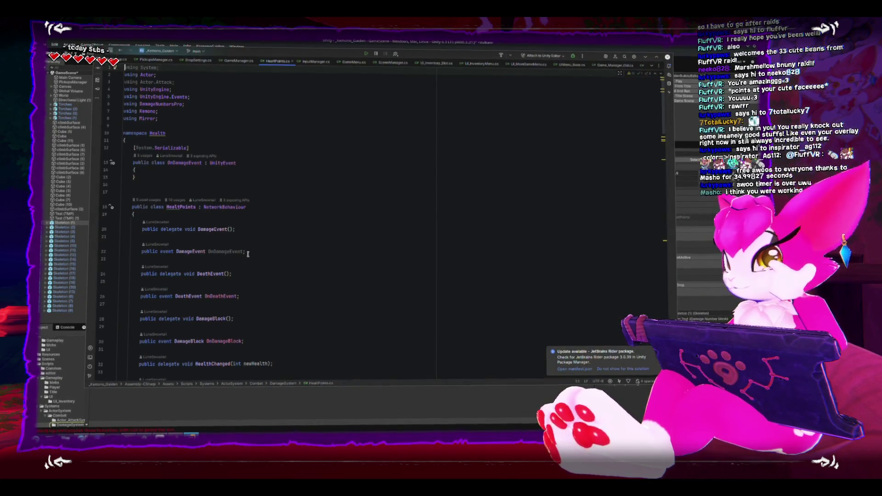
scroll(260, 210, "down", 5)
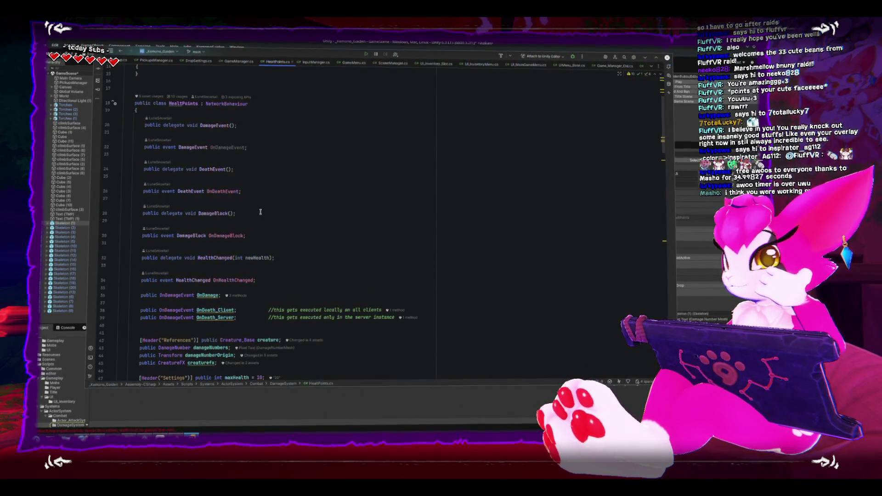
scroll(552, 215, "down", 1)
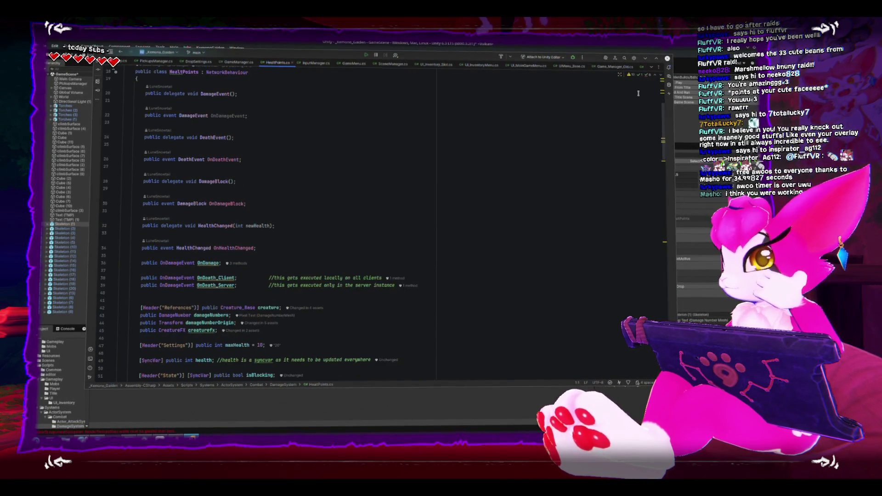
key("alt+Tab")
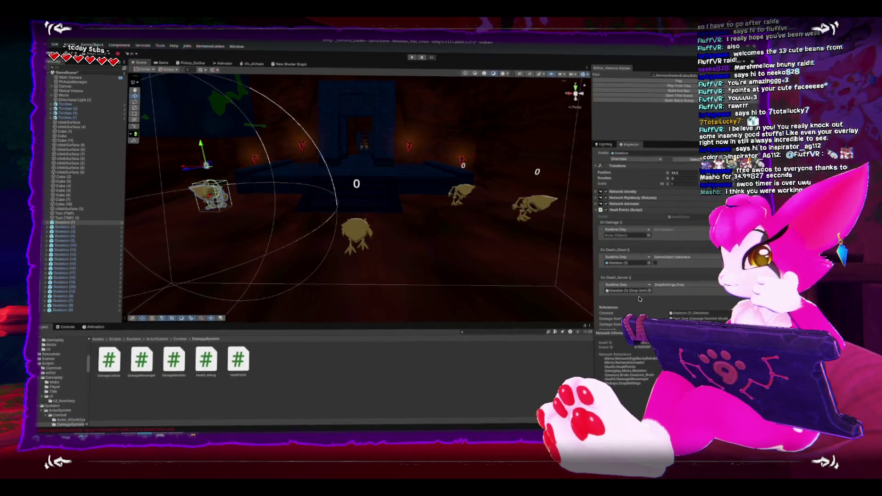
Expand the skeleton's Drop Settings component and open DropSettings.cs in Rider
scroll(624, 275, "down", 5)
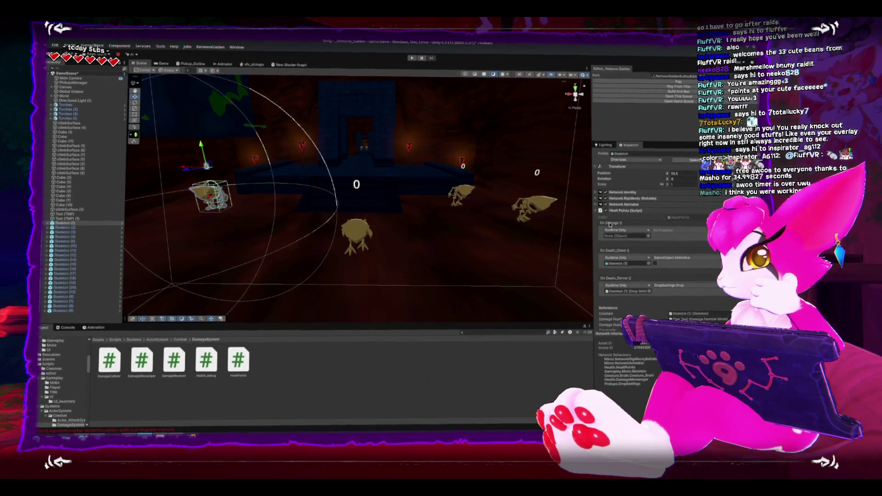
left_click(600, 296)
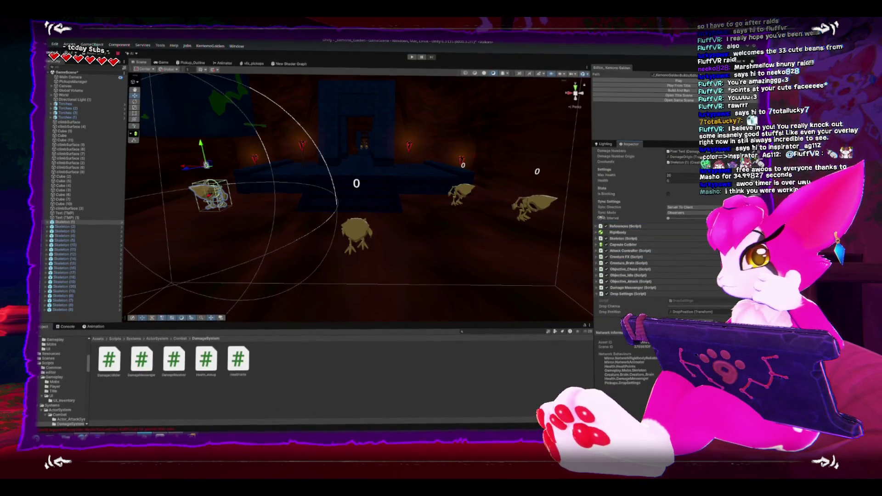
scroll(600, 214, "up", 5)
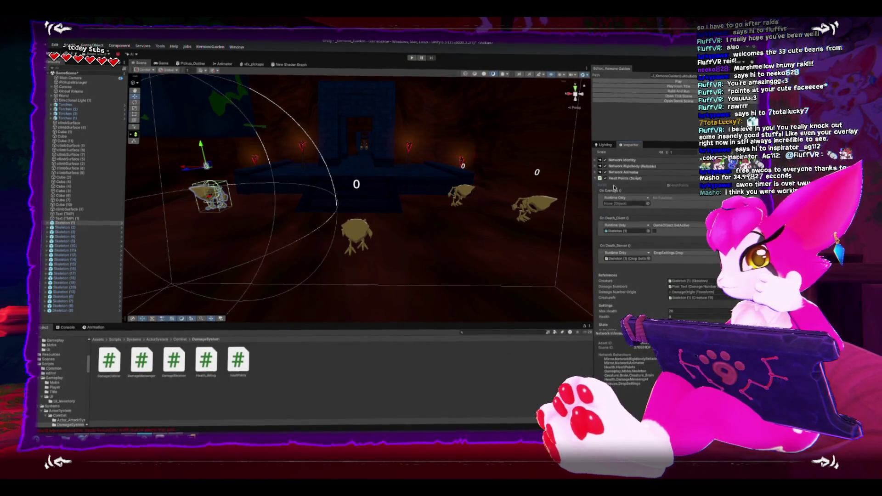
left_click(626, 260)
scroll(625, 257, "down", 5)
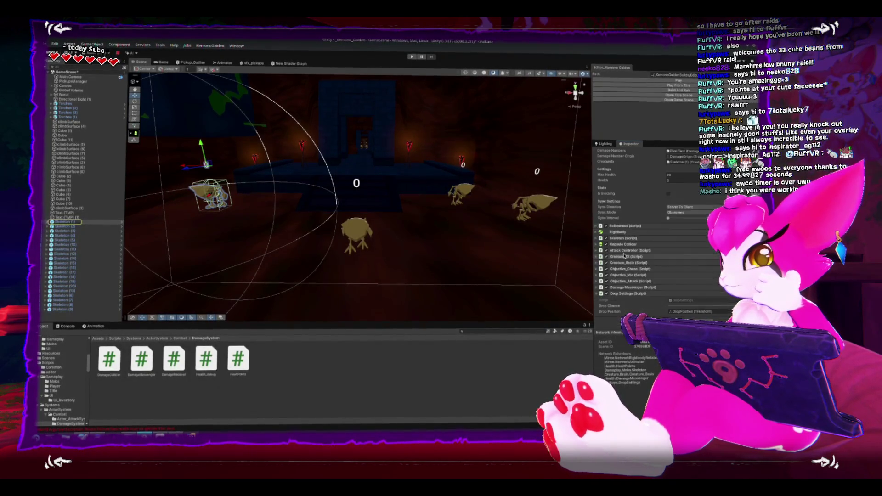
double_click(682, 300)
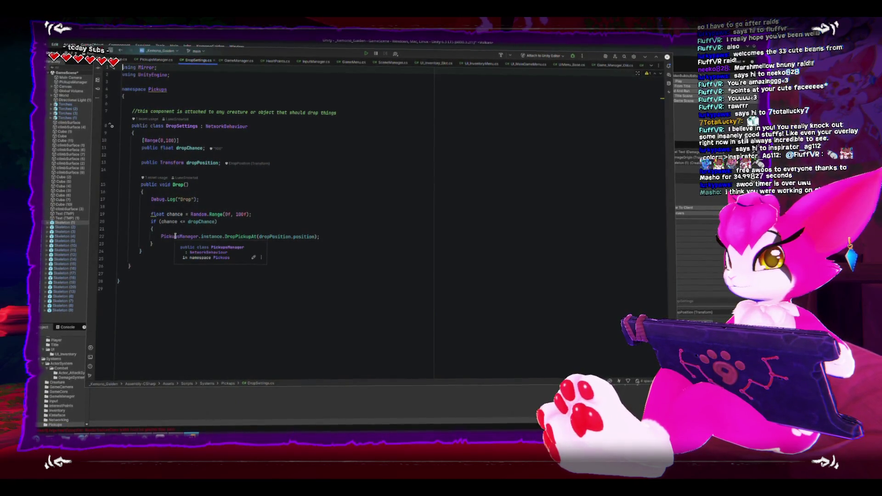
Inspect the PickupsManager.instance.DropPickupAt call on line 22, then return to Unity
left_click(175, 235)
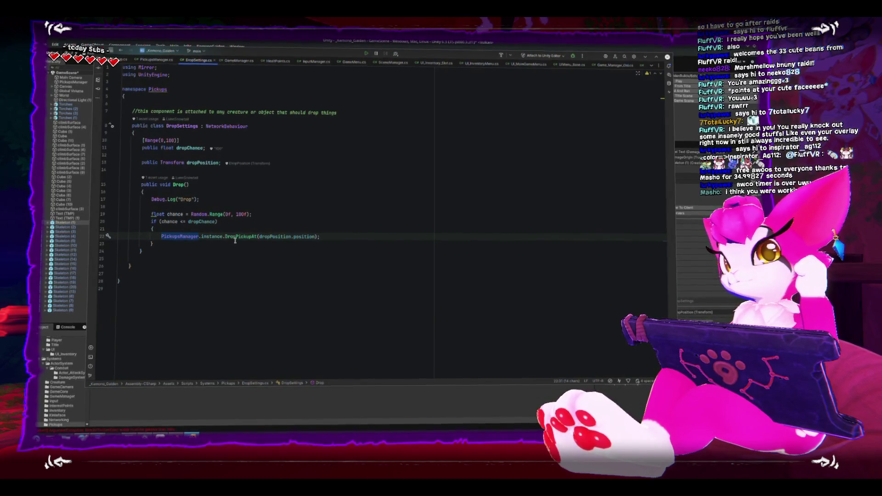
mouse_move(237, 238)
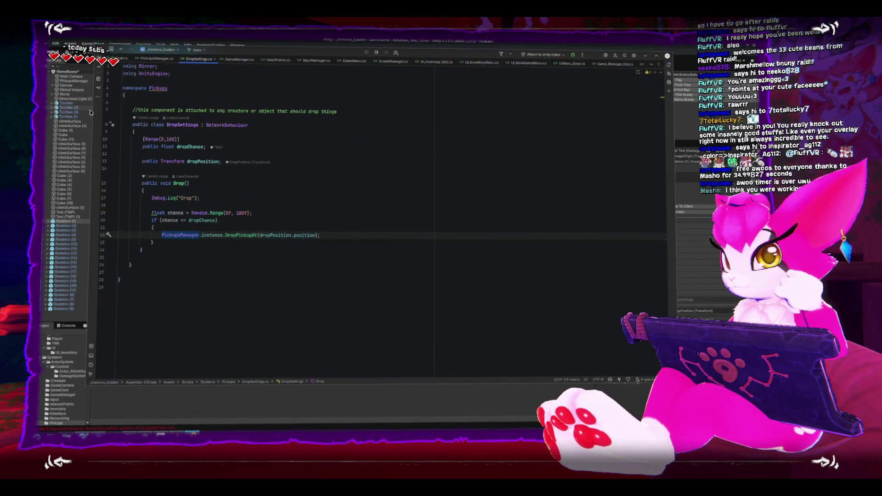
left_click(319, 326)
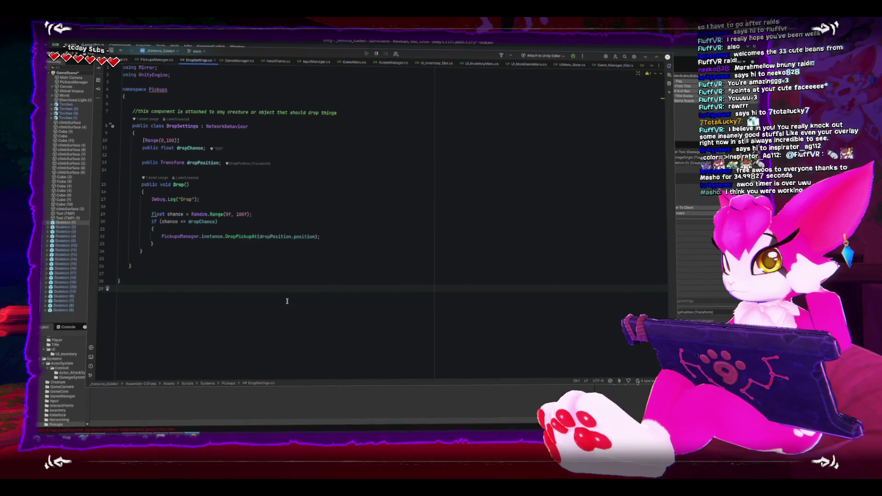
left_click(174, 233)
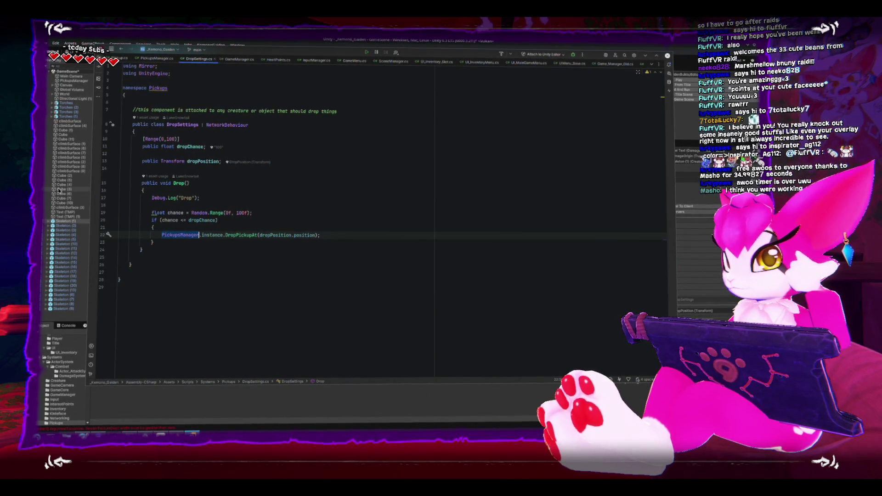
key("alt+Tab")
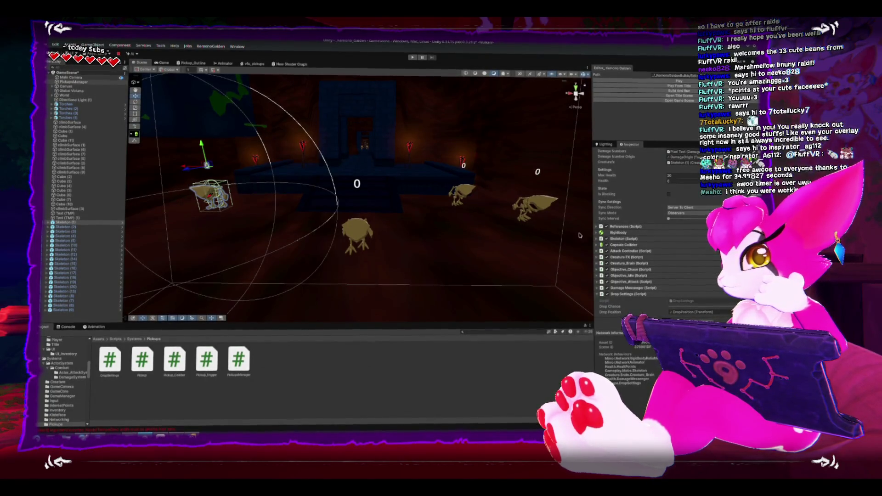
Select the PickupsManager object and open its PickupsManager script in Rider
left_click(69, 82)
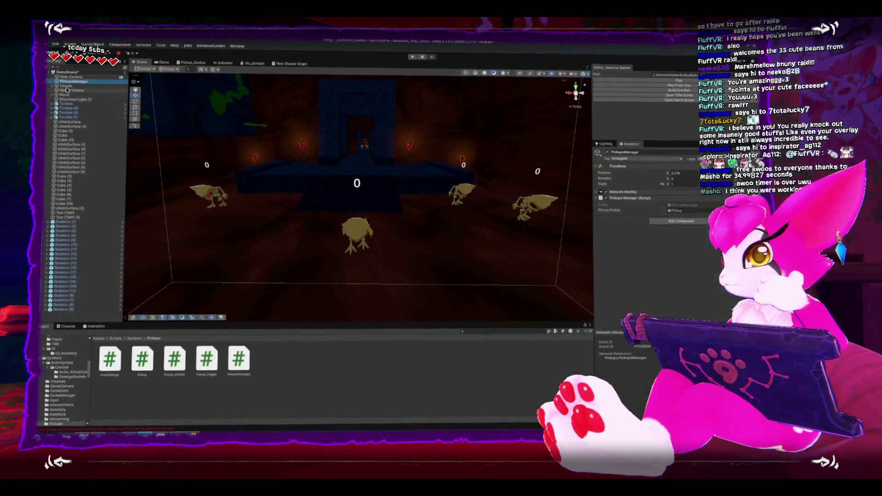
double_click(689, 205)
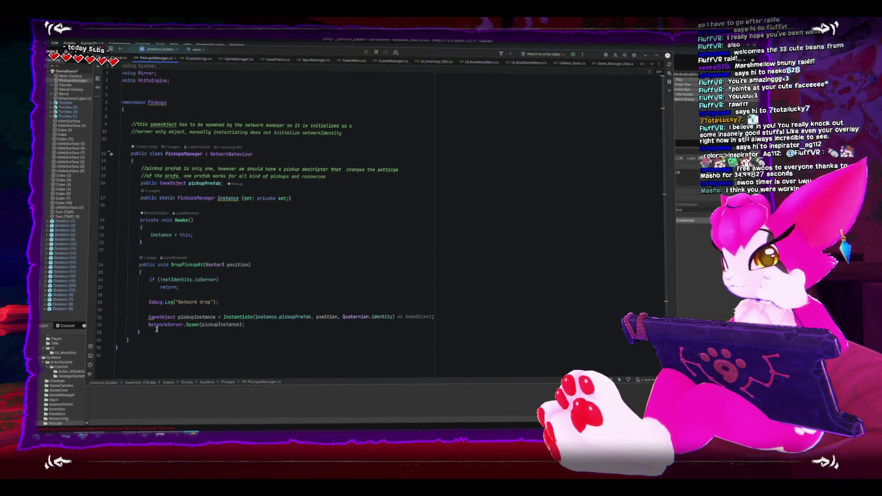
left_click_drag(151, 327, 262, 327)
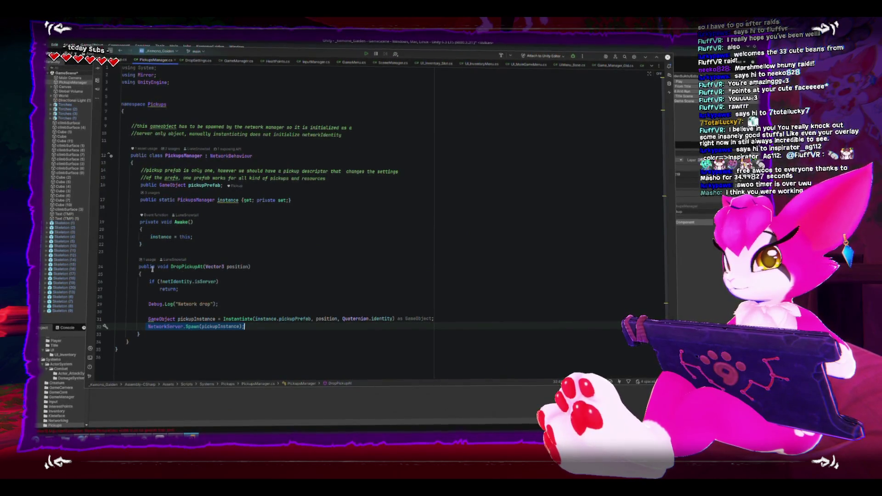
mouse_move(138, 265)
left_mouse_down()
mouse_move(152, 305)
mouse_move(140, 334)
left_mouse_up()
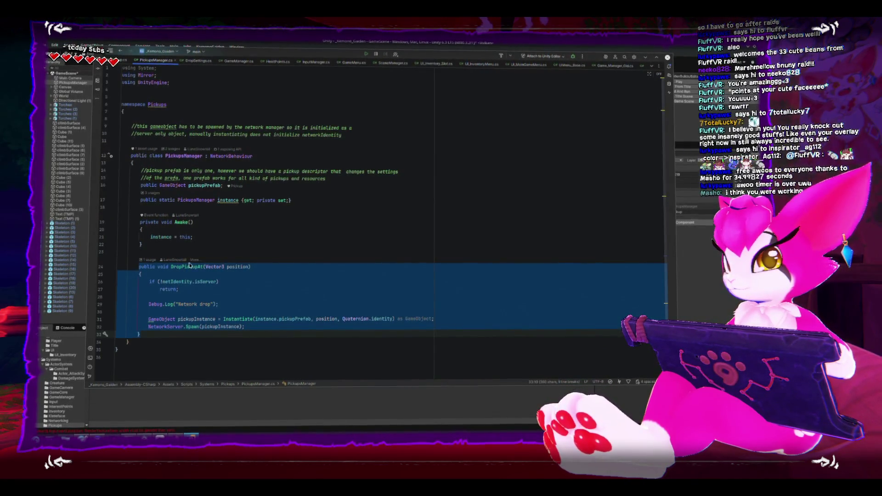
left_click(224, 253)
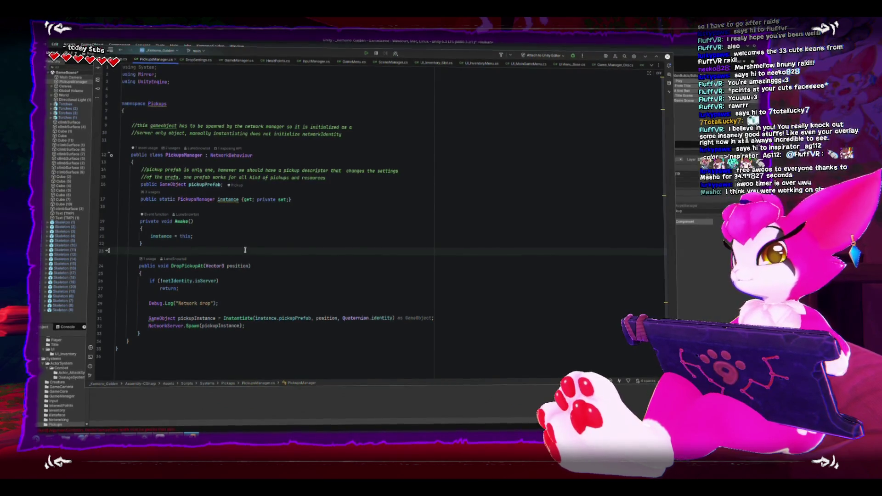
Add a [Command] attribute above the DropPickupAt method
key("Return")
key("Return")
type("rp")
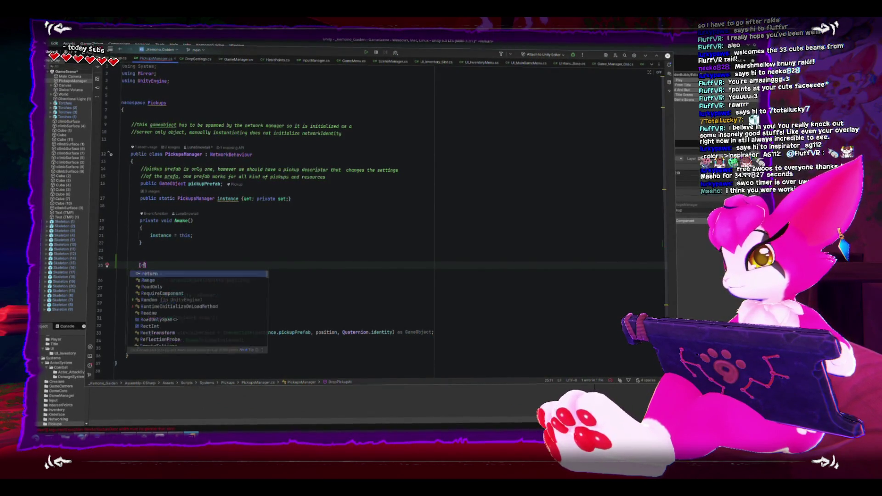
type("c")
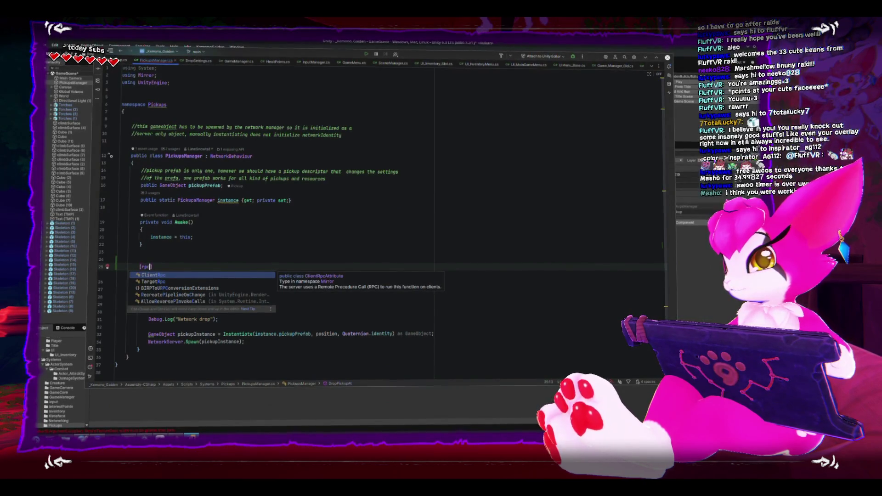
key("BackSpace")
key("BackSpace")
key("BackSpace")
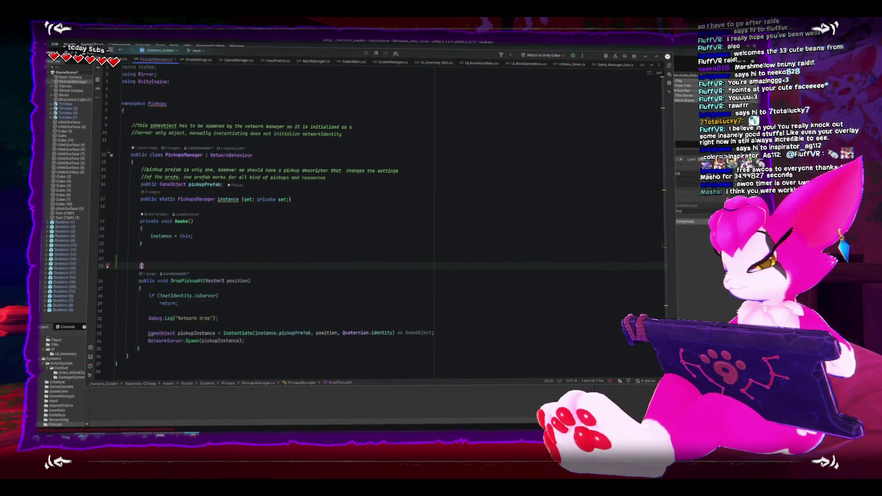
type("com")
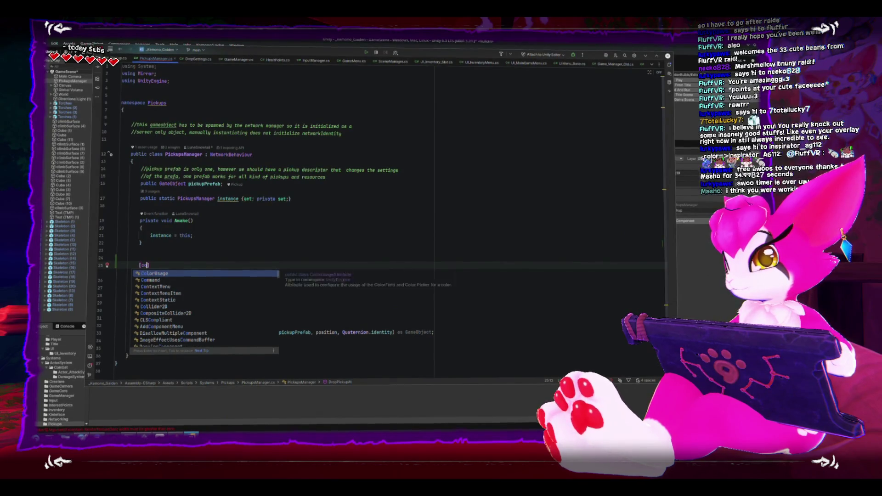
key("BackSpace")
key("BackSpace")
key("BackSpace")
type("Command")
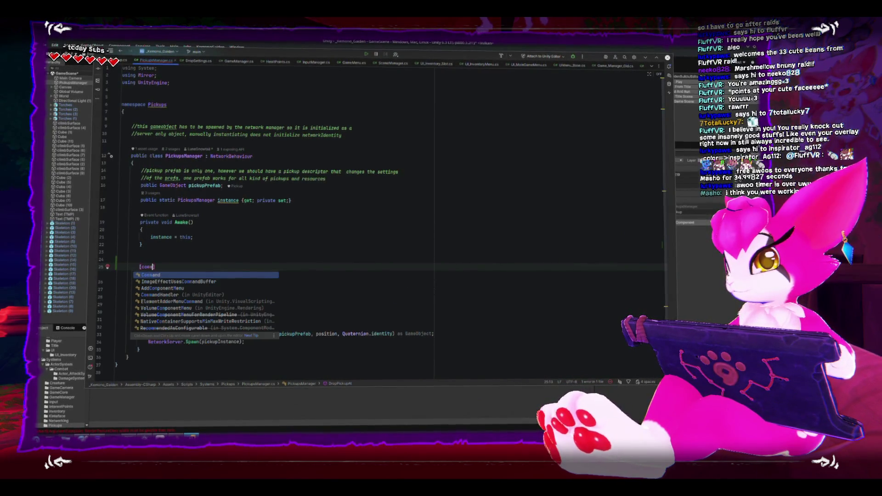
key("Escape")
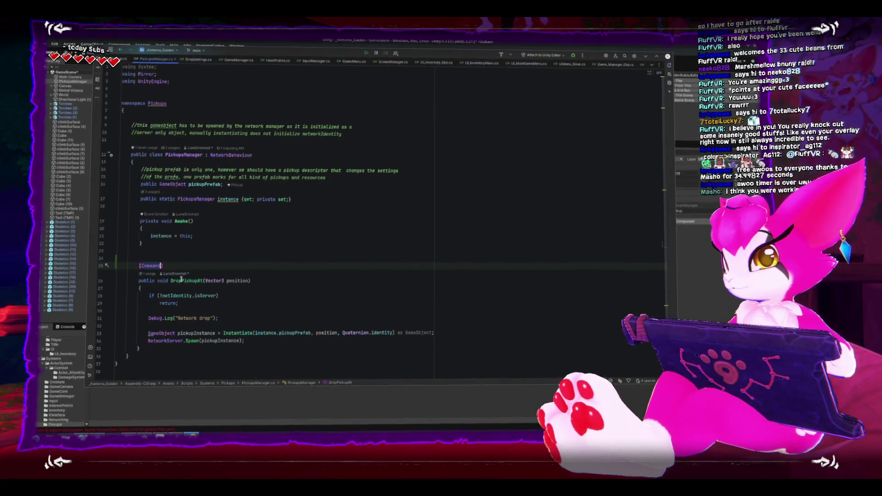
Rename the DropPickupAt method to CmdDropPickup
right_click(181, 279)
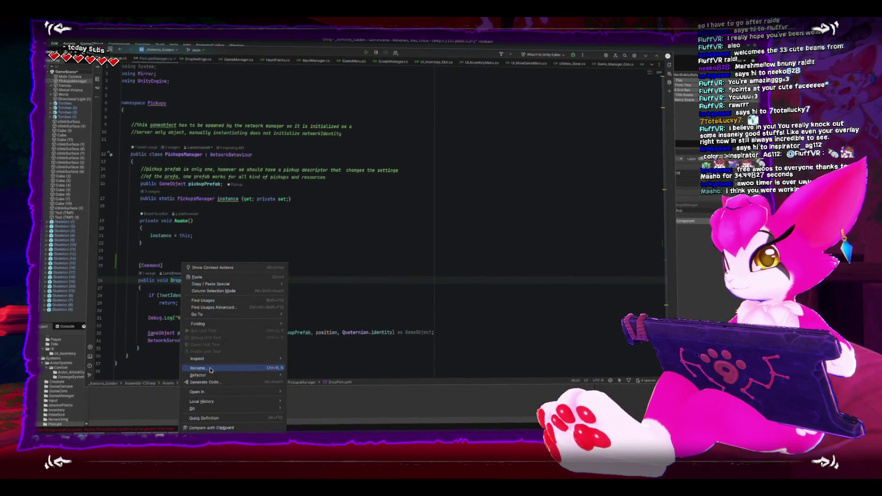
left_click(211, 368)
type("C")
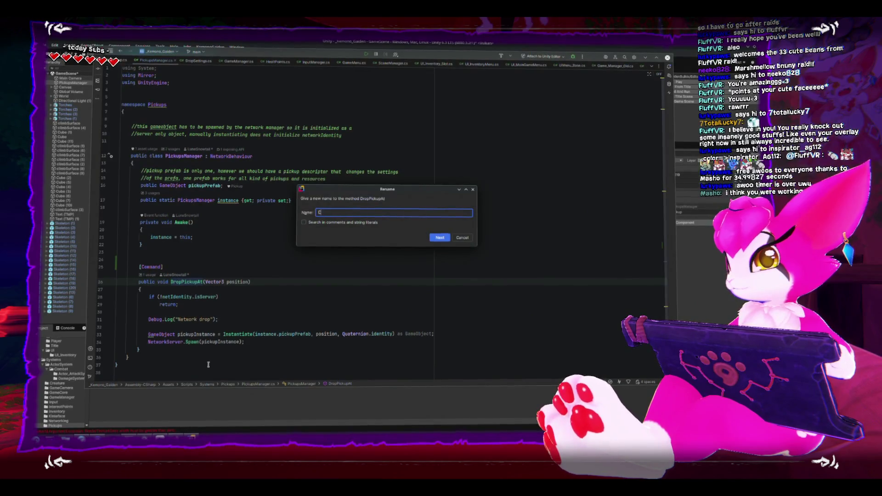
type("mdDropPickup")
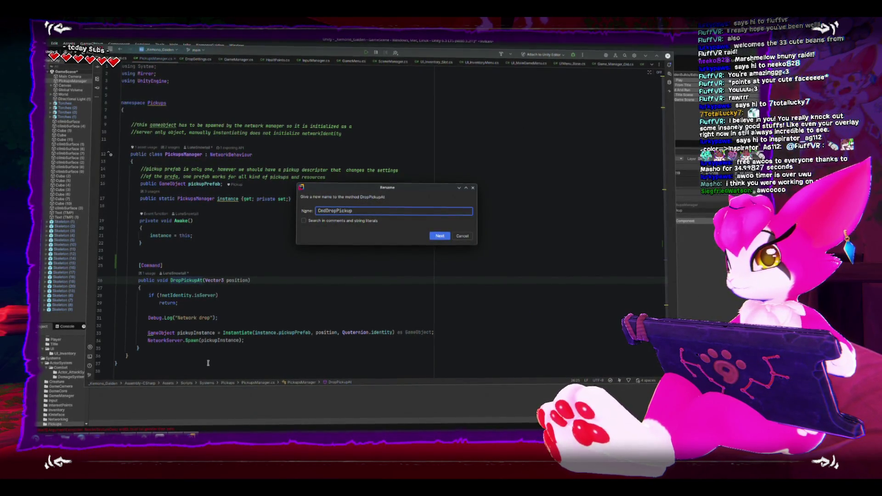
key("Return")
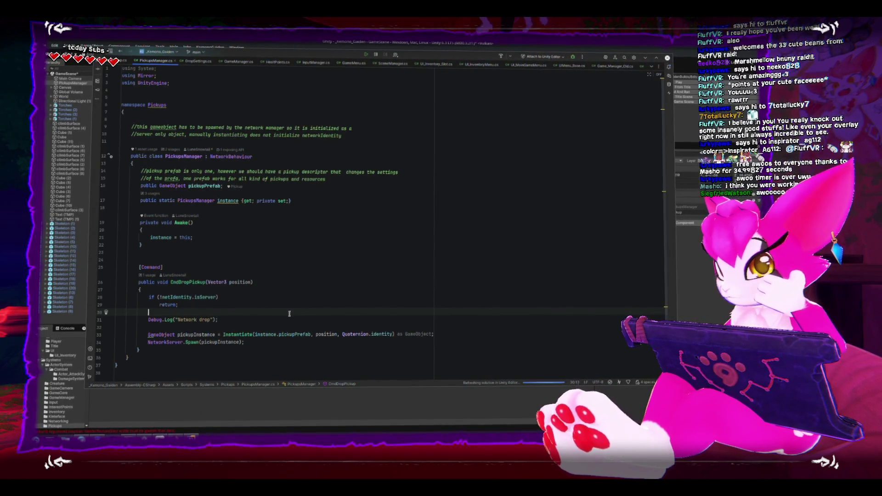
Delete the isServer check and its early return from CmdDropPickup
left_click(164, 304)
triple_click(151, 297)
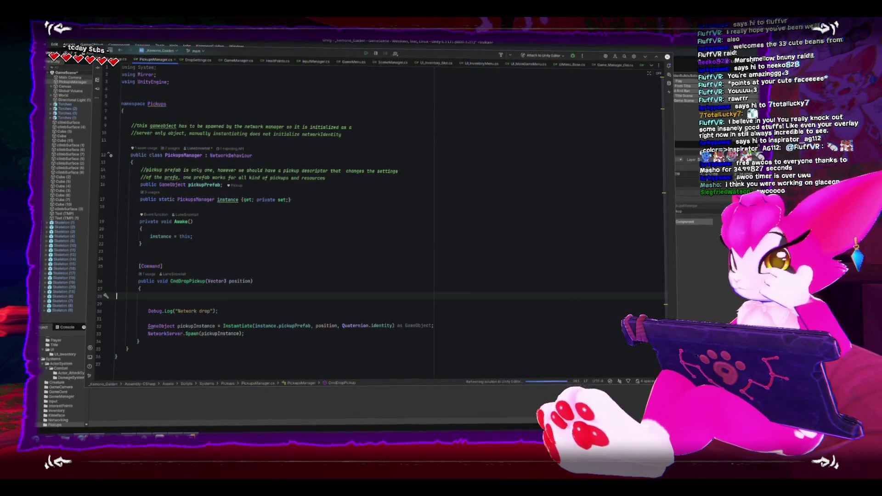
key("Delete")
key("ctrl+x")
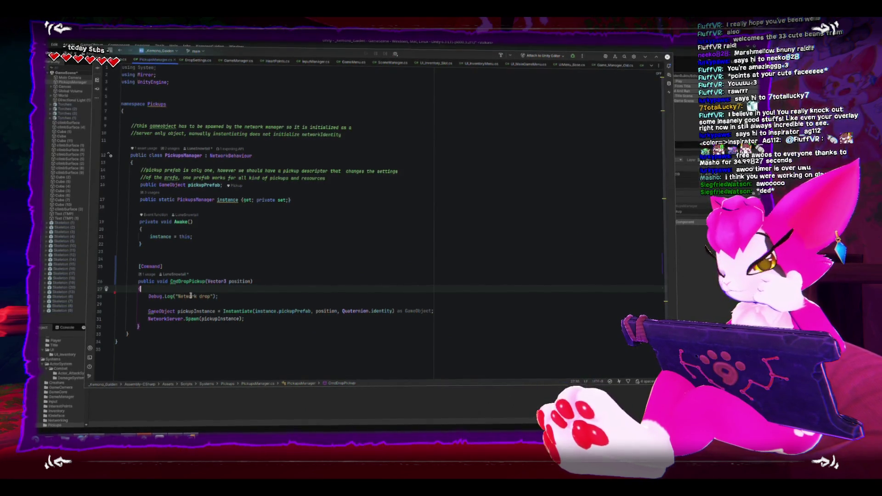
left_click(296, 327)
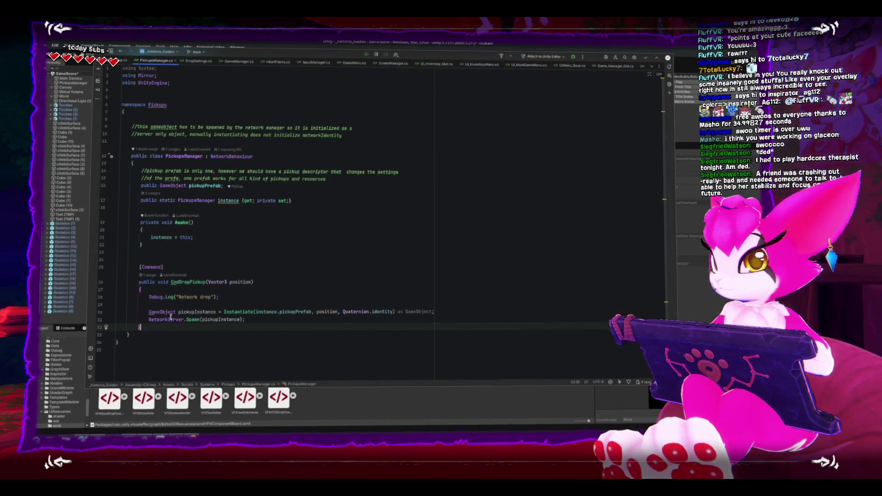
Read the NetworkServer documentation tooltip, then switch back to the Unity Editor
mouse_move(170, 316)
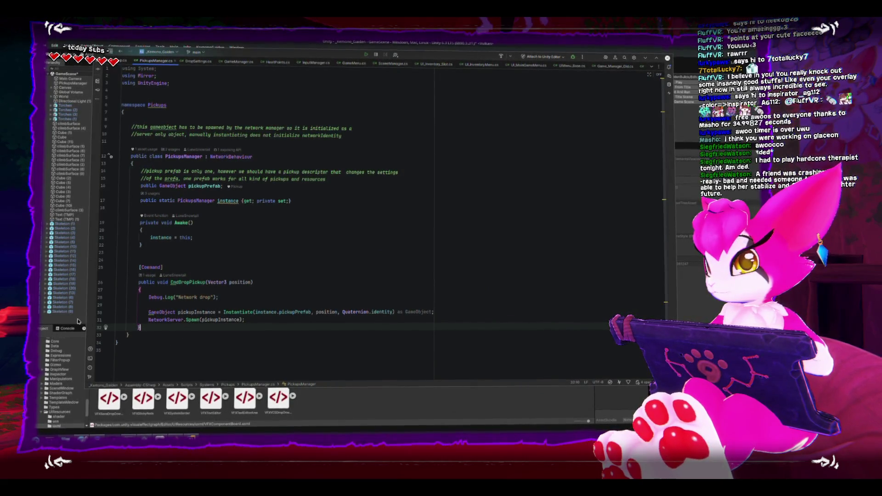
key("alt+Tab")
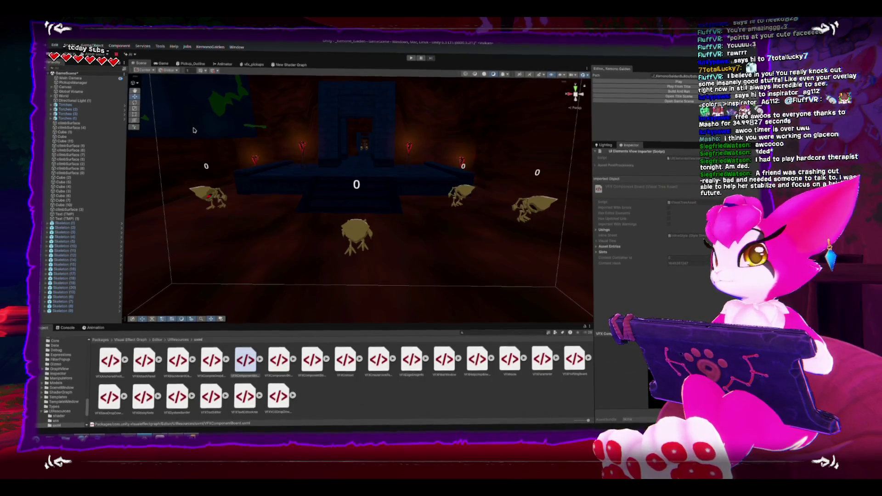
Orbit the Scene view around the skeletons, then return to PickupsManager.cs in Rider
left_click_drag(242, 144, 229, 172)
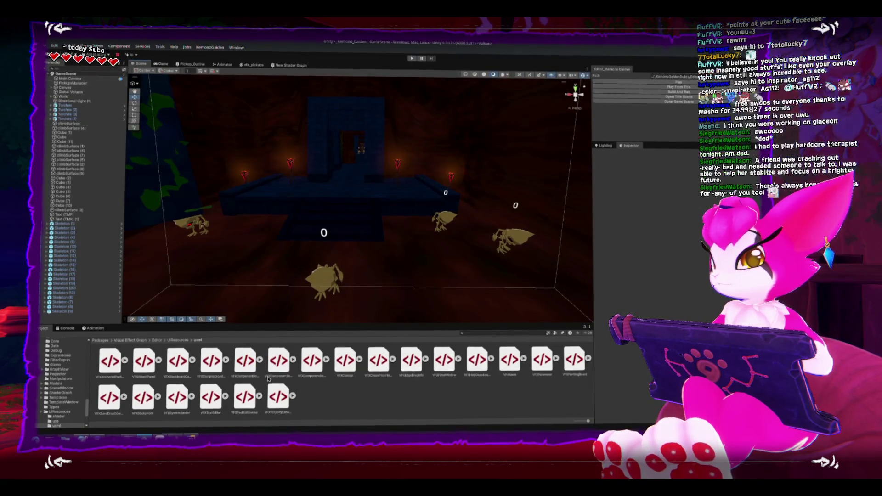
key("alt+Tab")
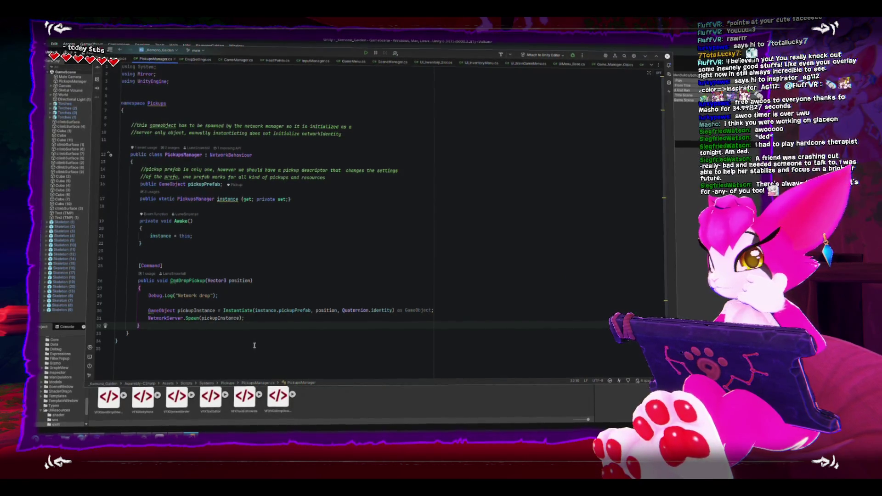
Switch back to the Unity Editor to build and run two Kemono Gaiden windows
key("alt+Tab")
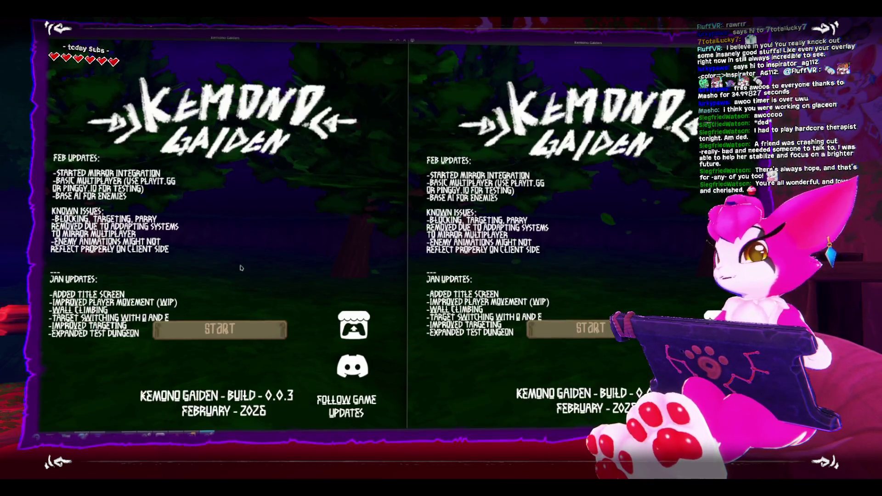
Host a game in the left window and load into the dungeon
left_click(220, 329)
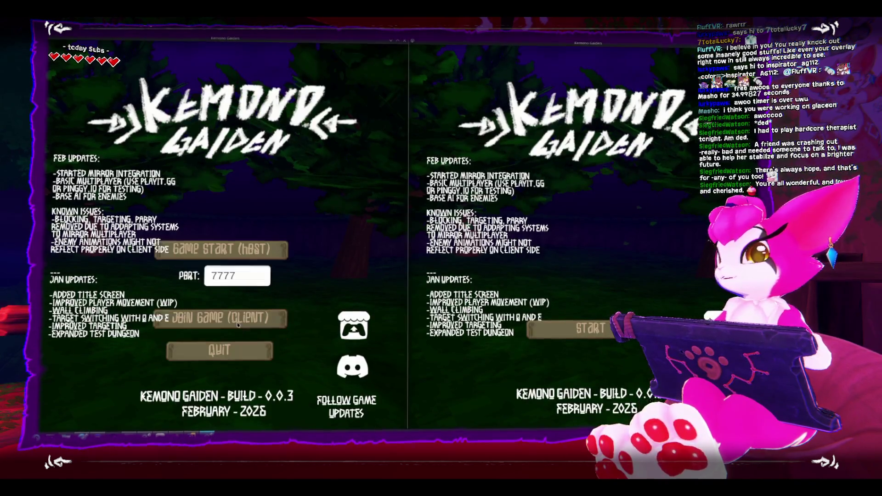
left_click(220, 251)
key("s")
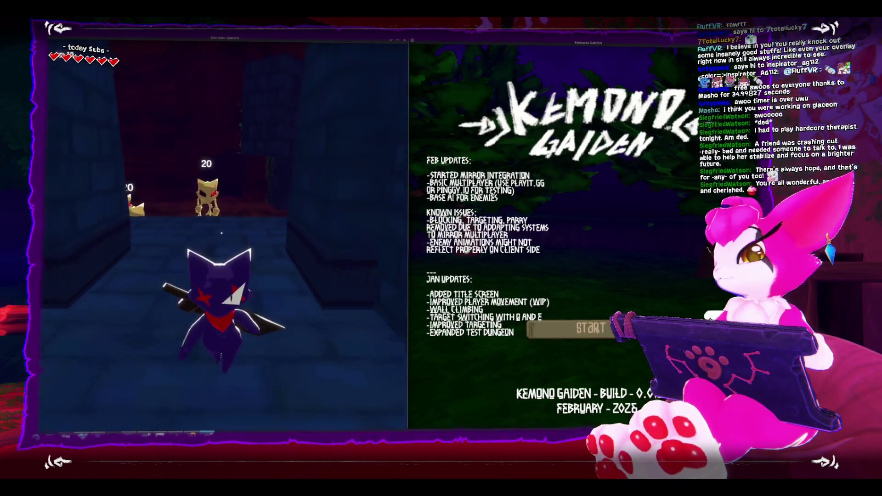
key("Escape")
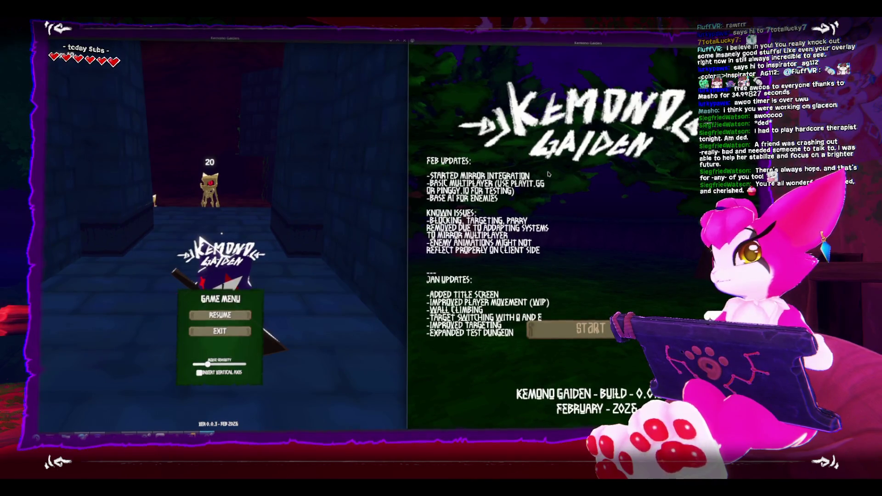
key("Escape")
key("Escape")
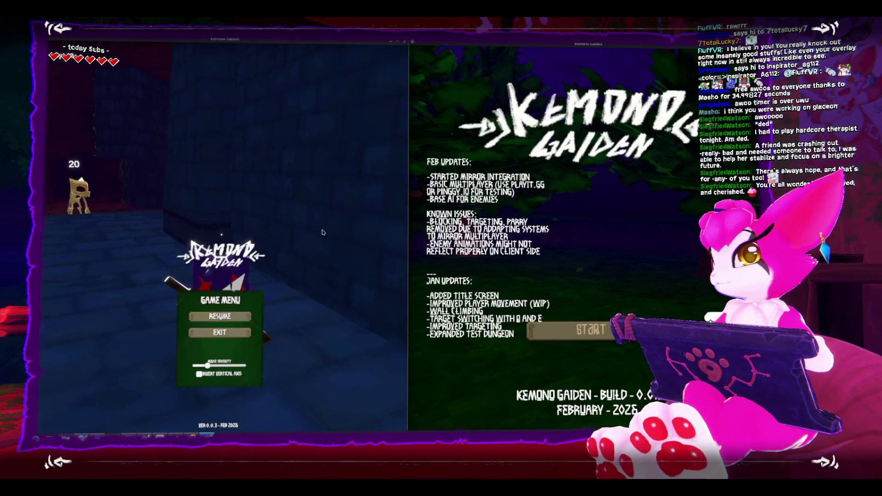
key("Escape")
Join the hosted game as a client on localhost port 7777 from the right window
left_click(581, 330)
left_click(579, 311)
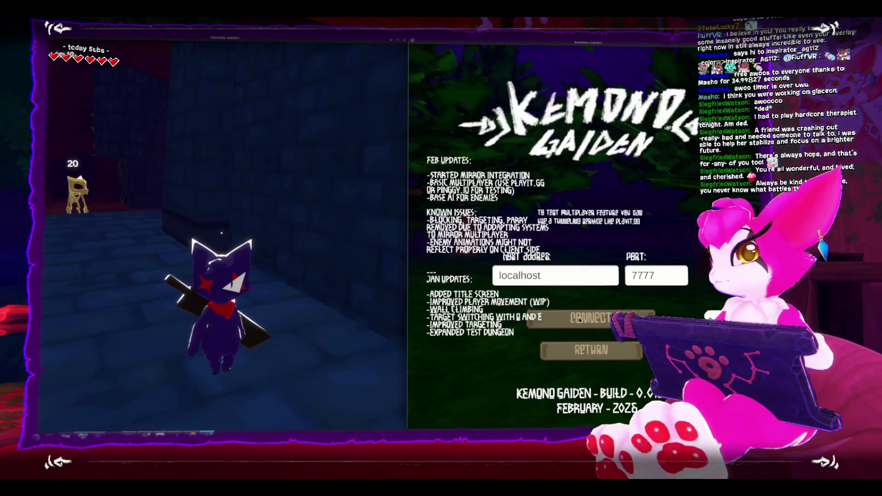
left_click(567, 316)
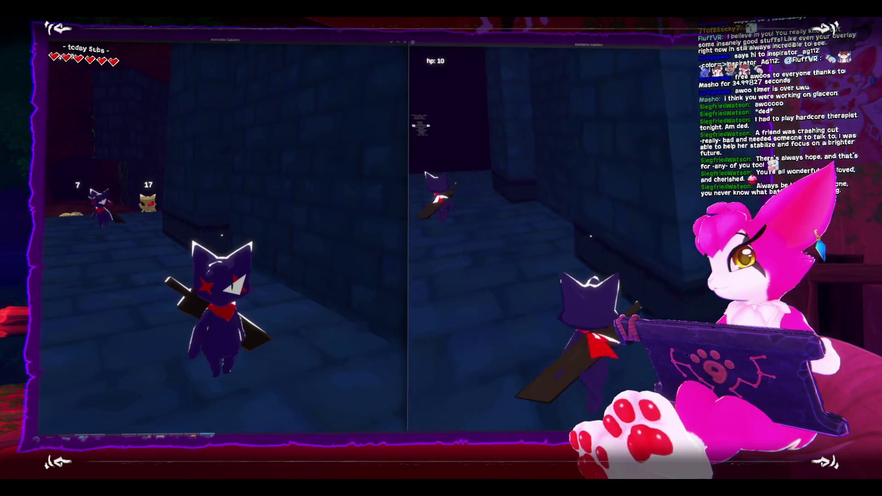
key("Escape")
key("Escape")
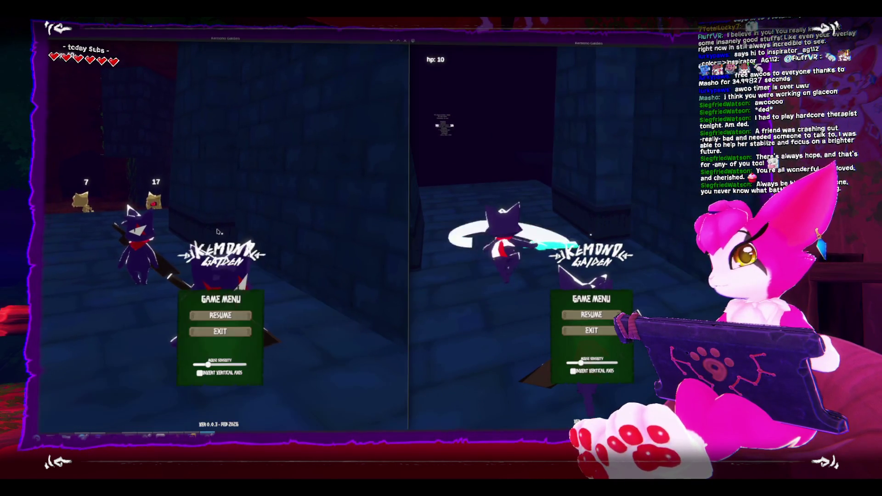
key("Escape")
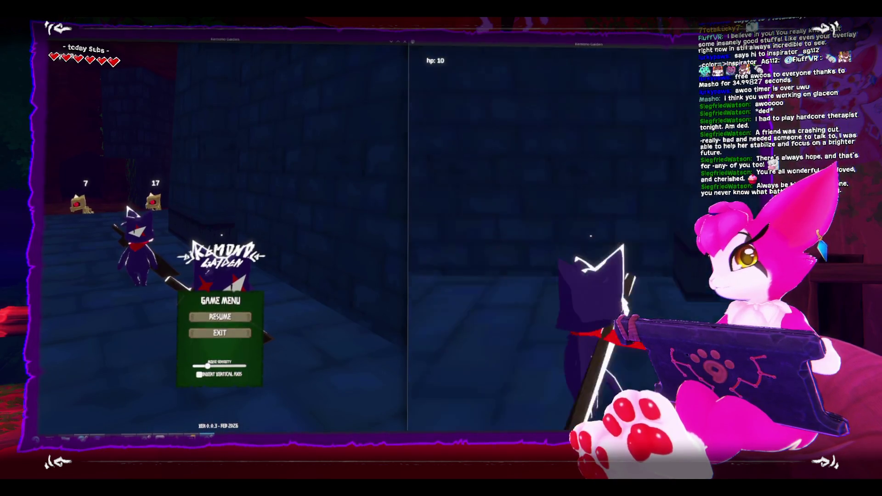
key("Escape")
key("Escape")
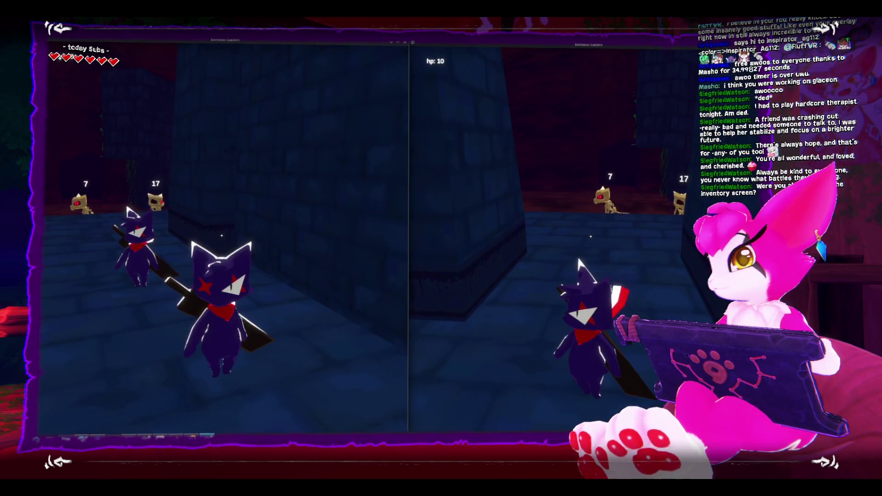
Move the host player in and defeat skeletons 7 and 17 with sword attacks
key("w")
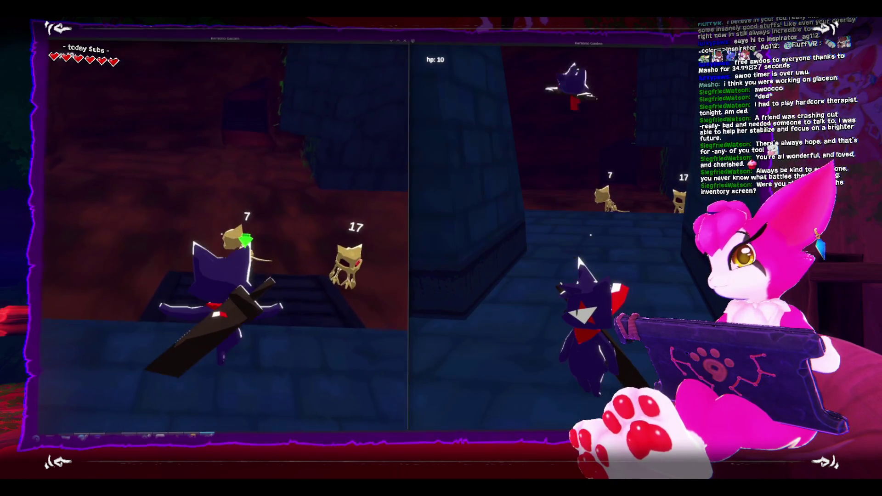
key("s")
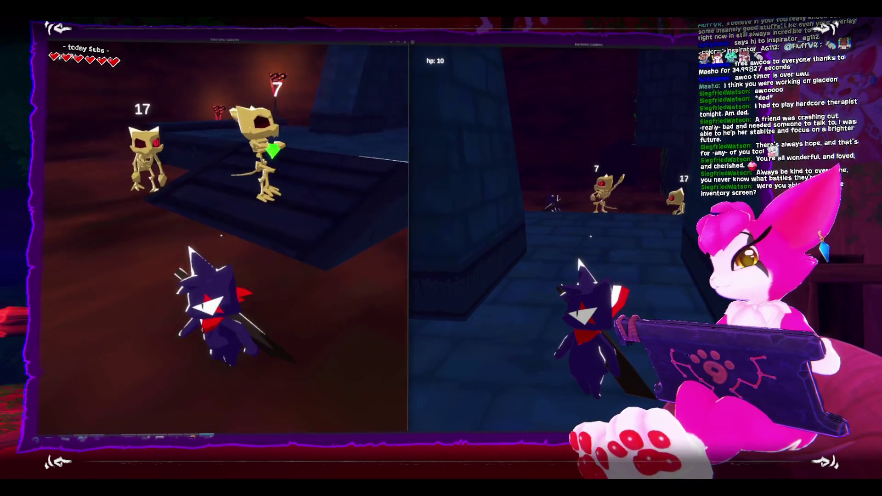
key("w")
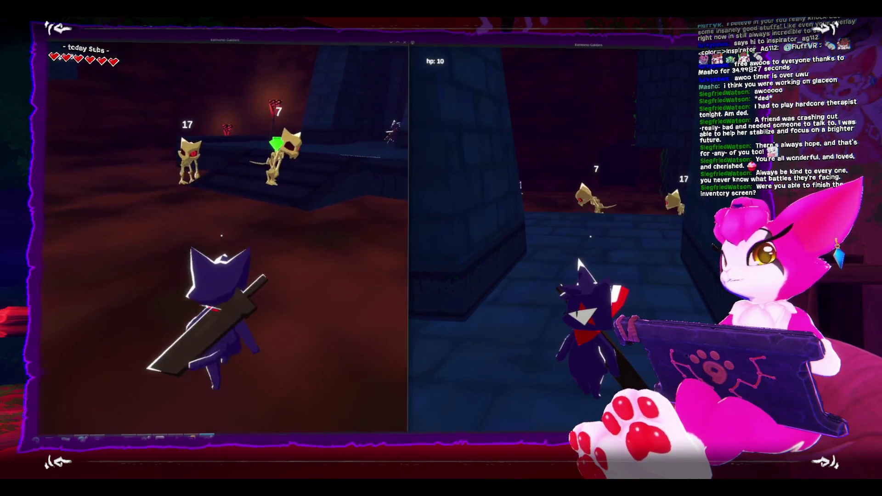
key("w")
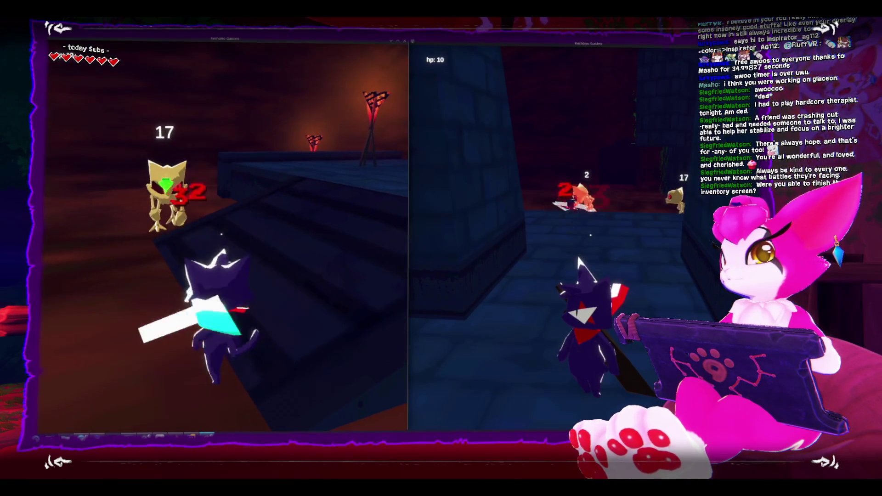
key("j")
key("j")
key("j")
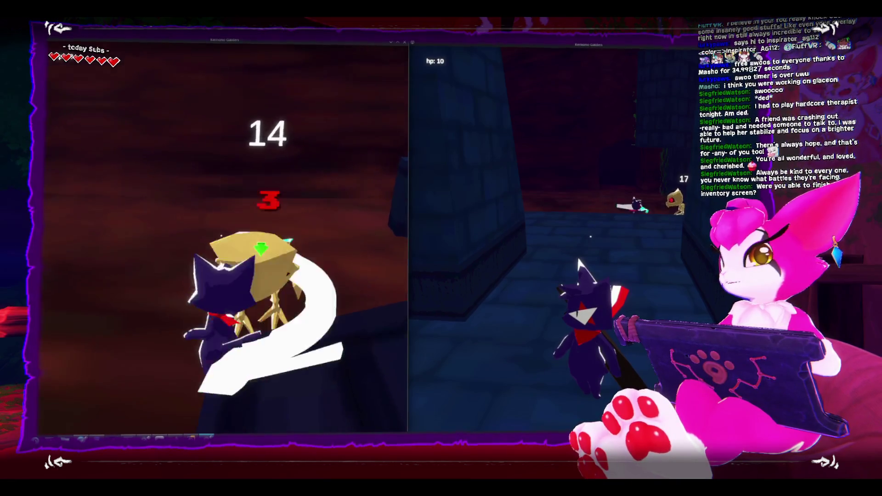
key("j")
key("j")
key("j")
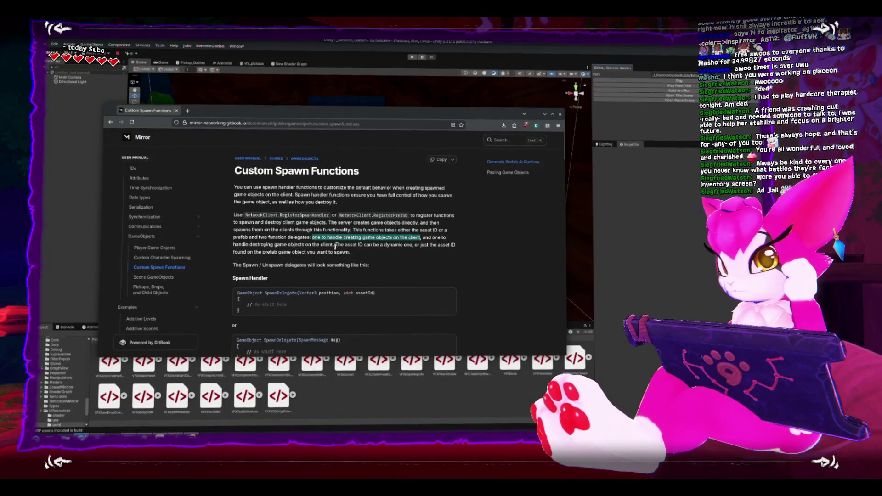
Highlight the create/destroy delegates sentence and scroll down to the PrefabPool pooling code sample
left_click_drag(331, 245, 313, 236)
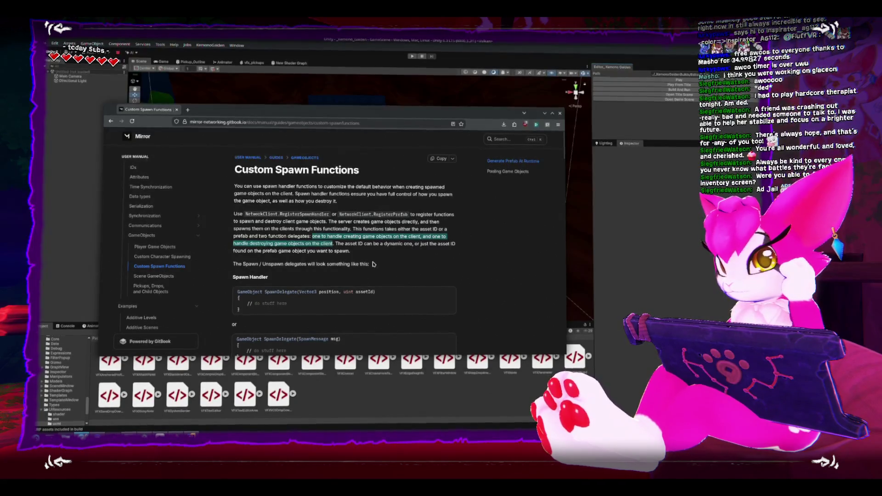
scroll(373, 264, "down", 1)
scroll(372, 261, "down", 1)
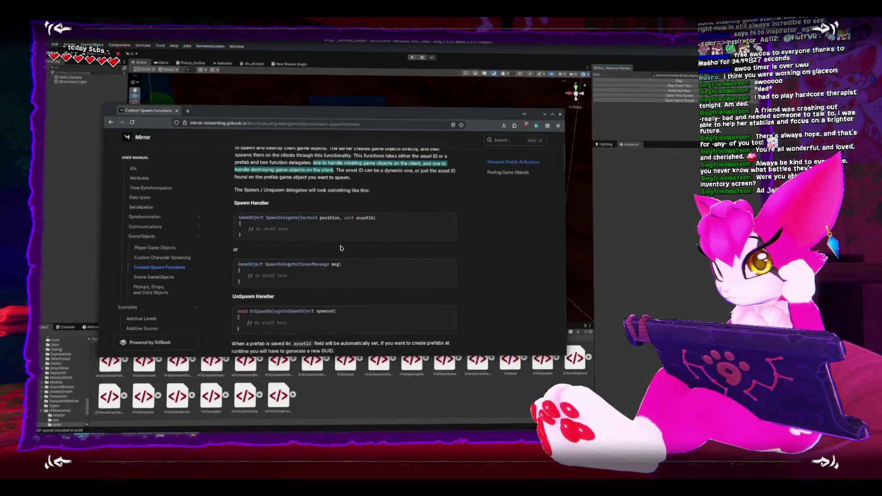
scroll(340, 246, "down", 3)
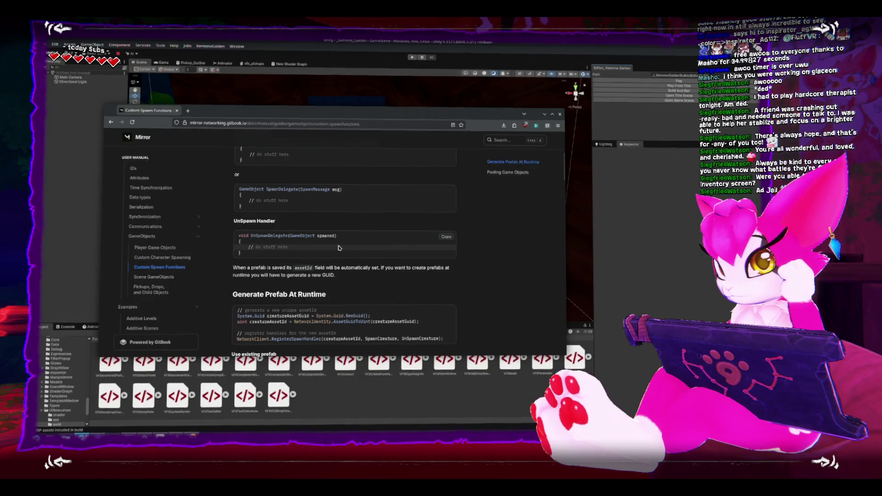
scroll(335, 248, "down", 3)
scroll(329, 249, "up", 3)
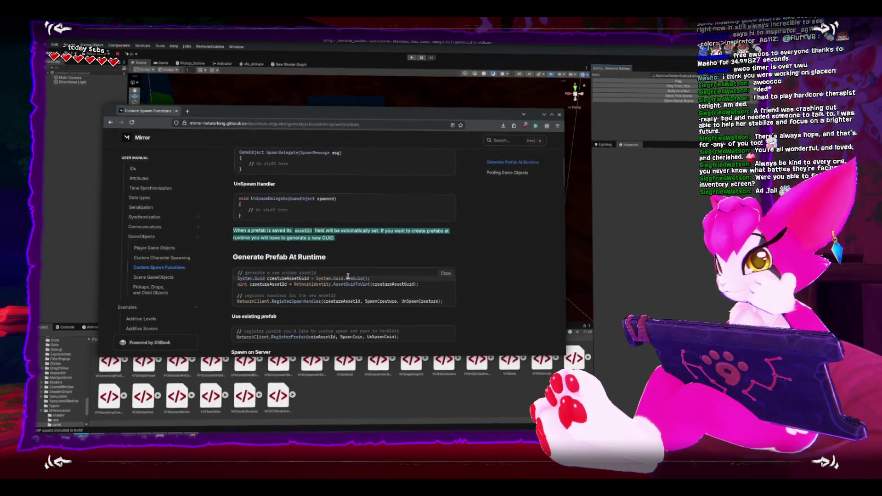
scroll(347, 275, "down", 1)
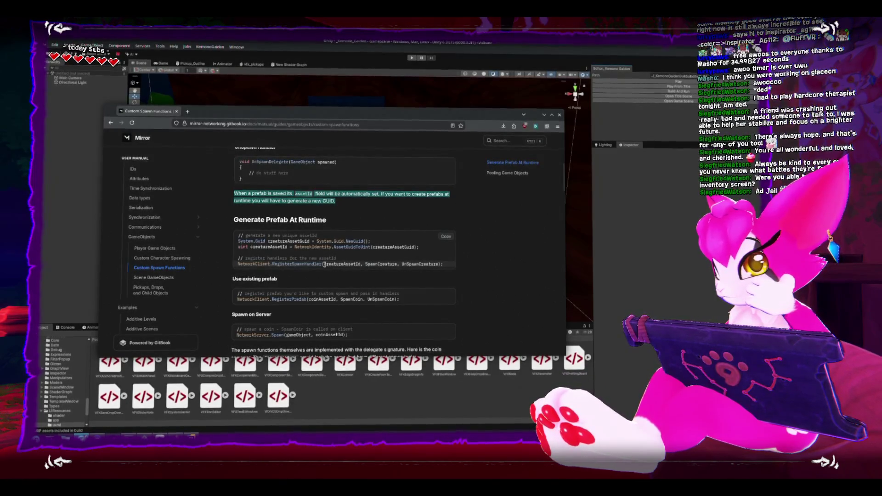
left_click(327, 264)
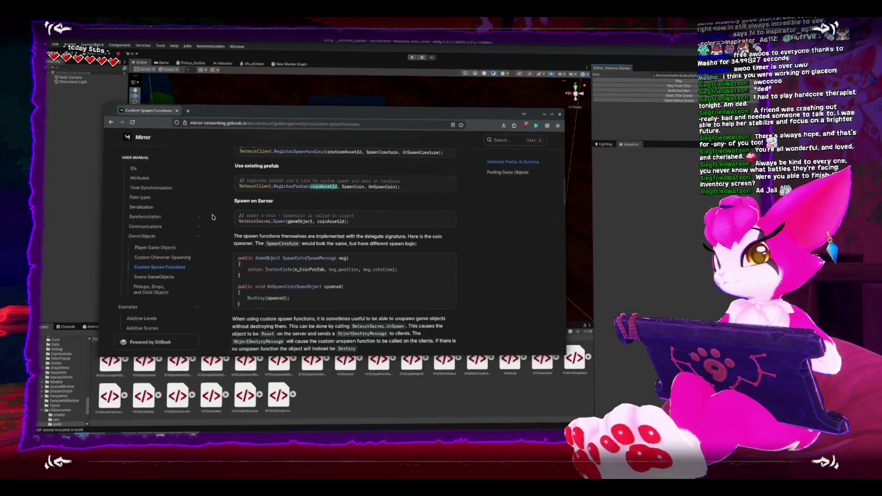
Scroll to the end of Custom Spawn Functions and open the Player Game Objects page
scroll(243, 242, "down", 3)
scroll(242, 243, "down", 3)
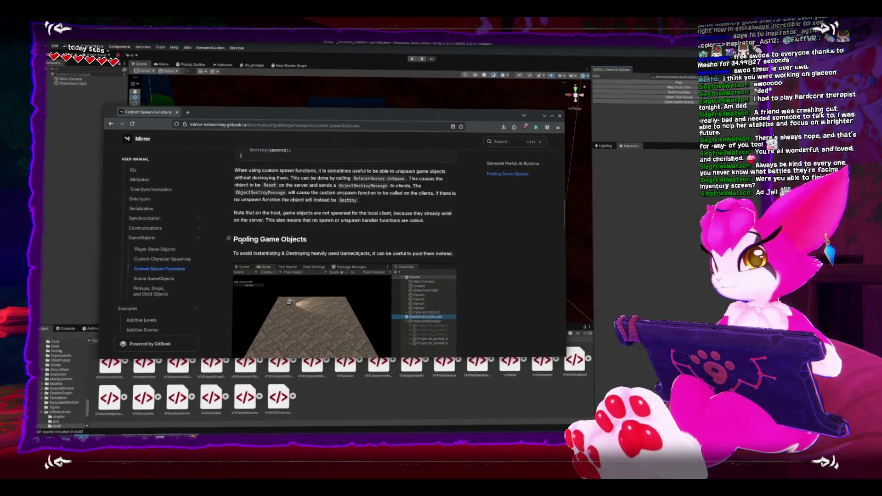
scroll(241, 242, "down", 2)
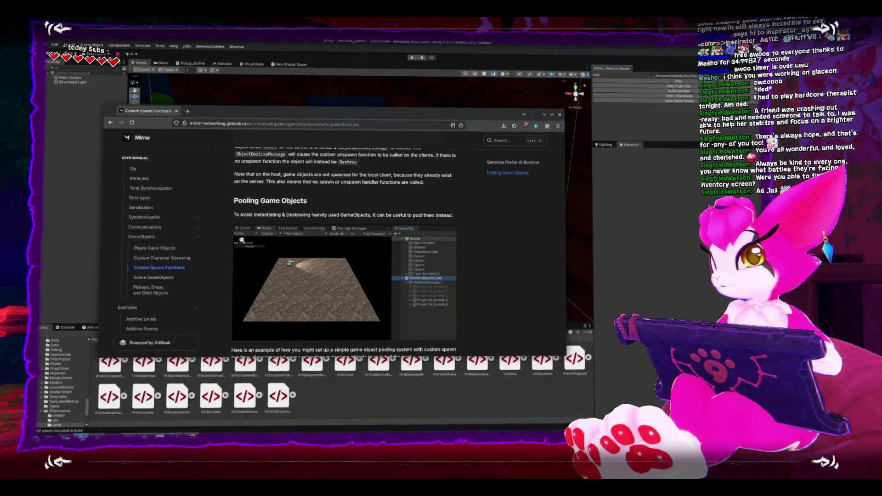
scroll(241, 239, "down", 2)
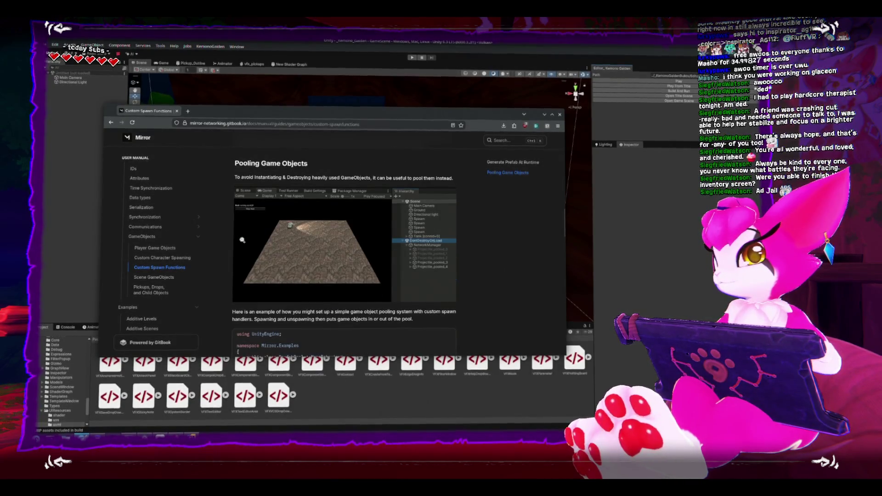
scroll(242, 240, "down", 10)
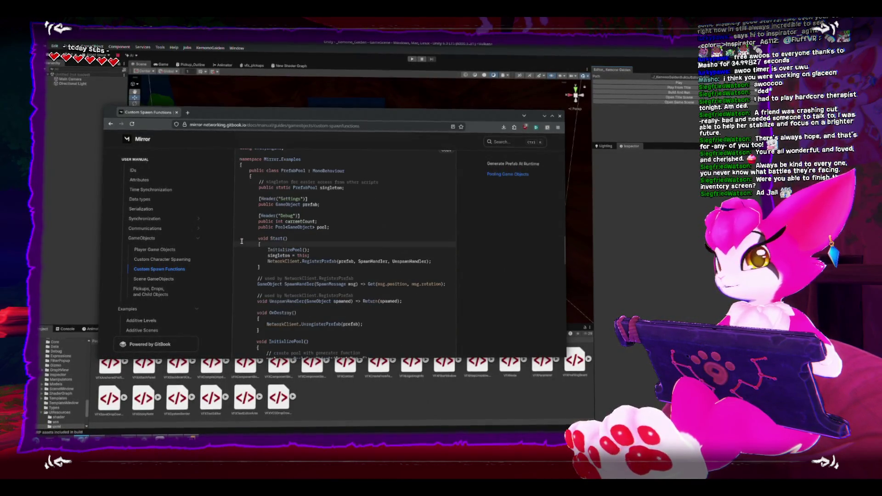
left_click(160, 248)
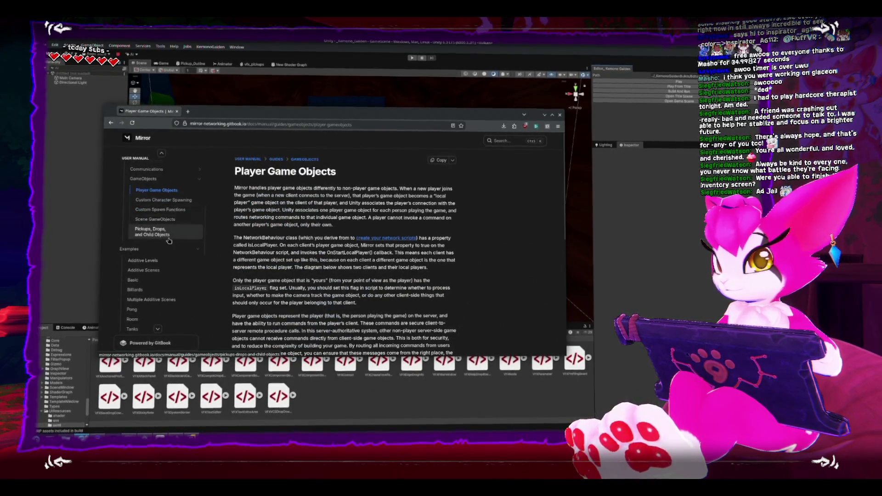
Go through the FAQ to the General overview page and maximize the docs window
scroll(169, 240, "down", 5)
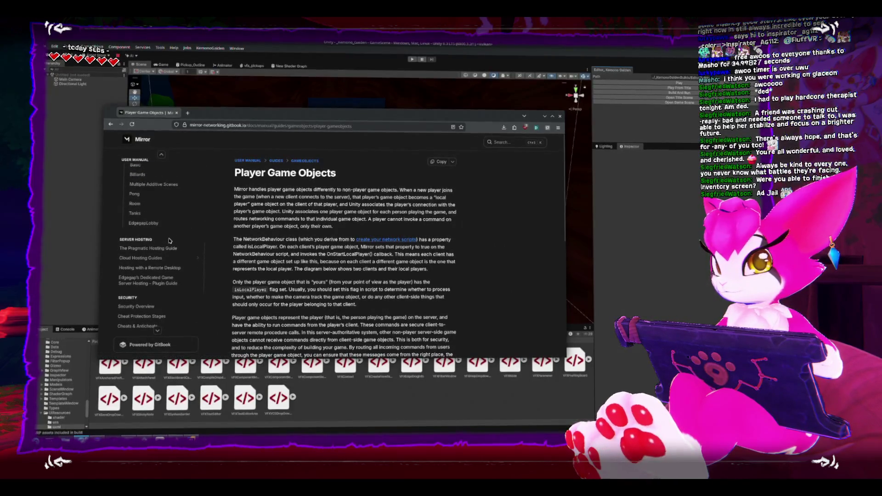
scroll(169, 241, "down", 5)
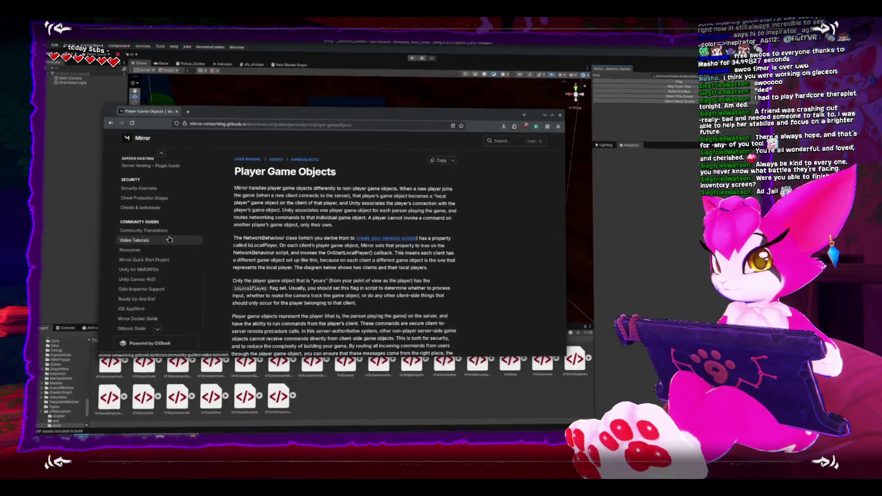
scroll(169, 239, "up", 10)
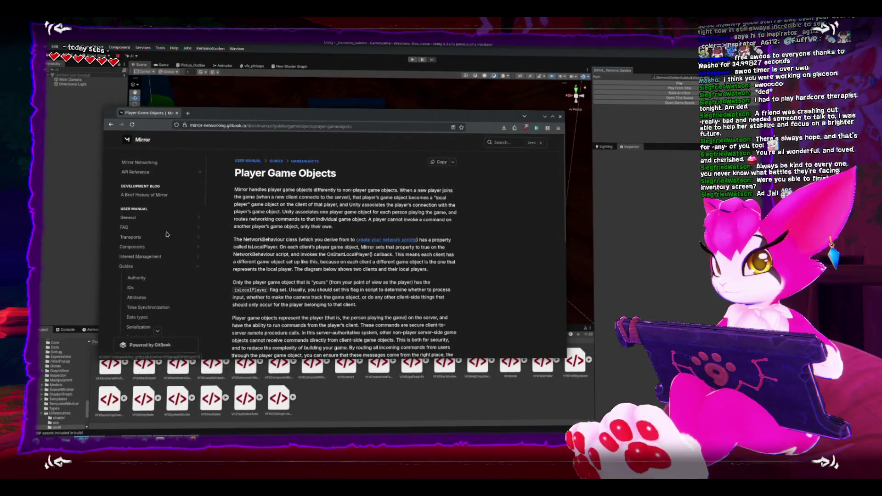
left_click(159, 227)
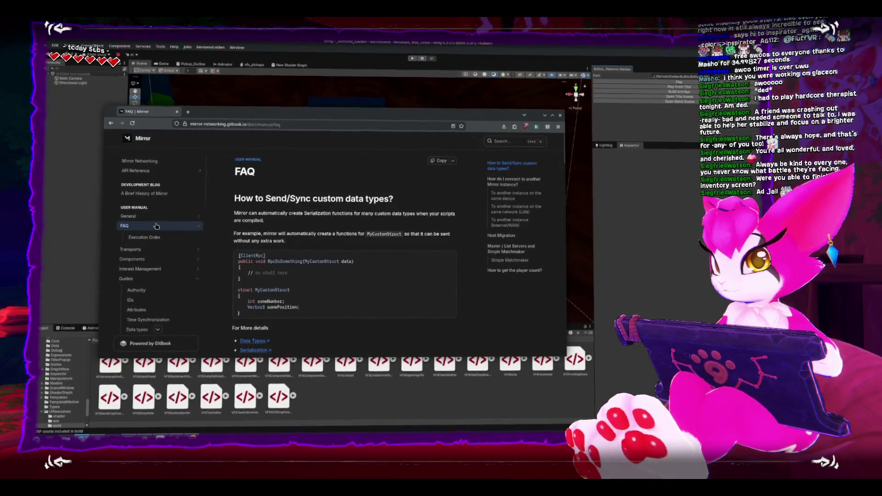
left_click(152, 216)
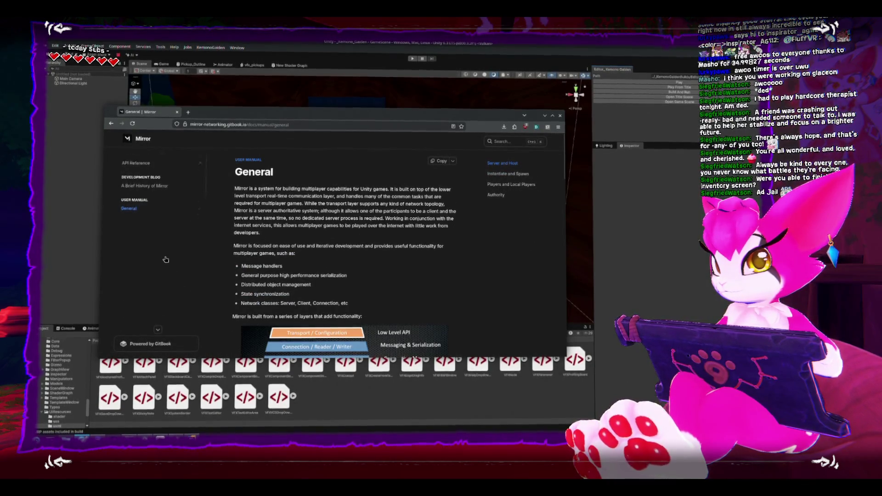
key("super+Up")
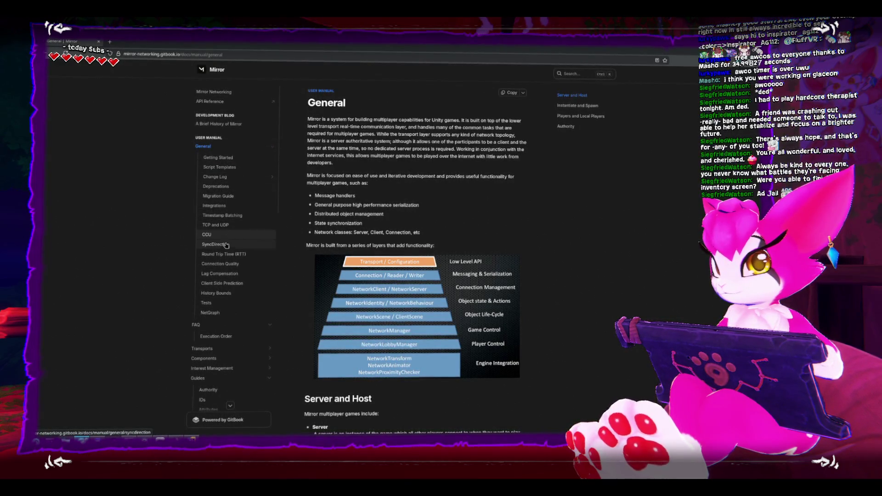
Look over the General page's layer diagram, then open the API Reference
scroll(226, 245, "down", 3)
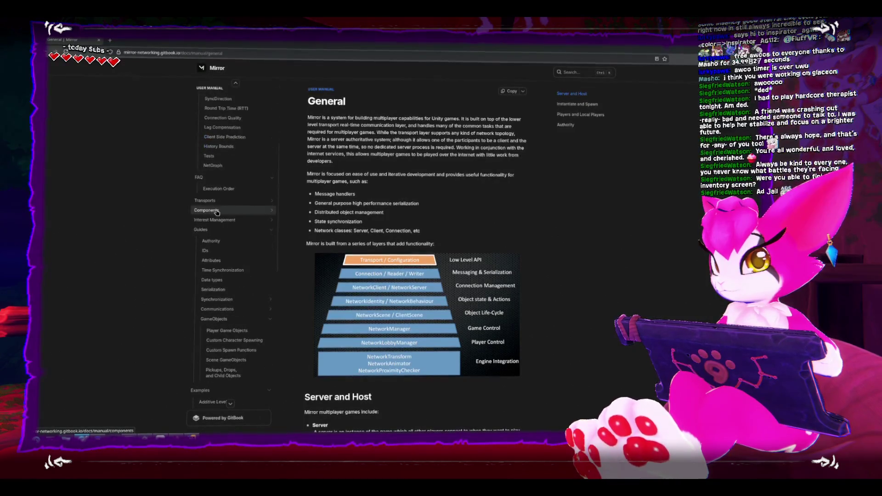
scroll(217, 212, "up", 2)
scroll(220, 92, "up", 1)
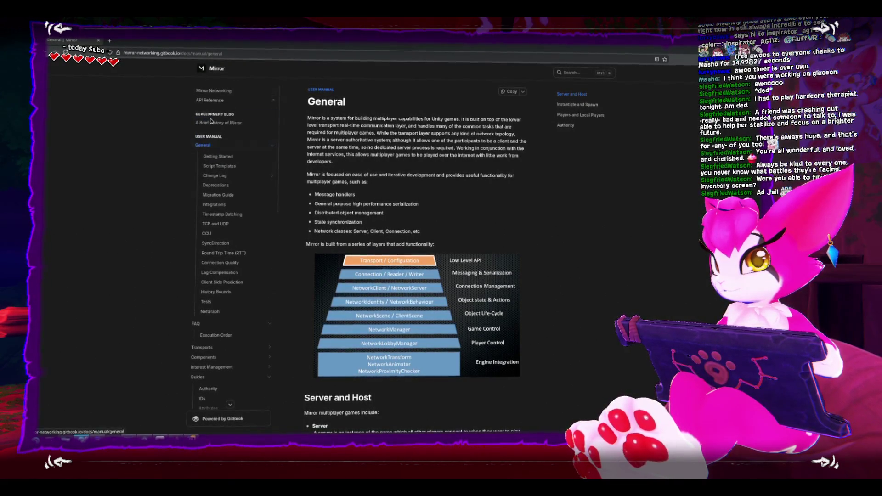
left_click(212, 103)
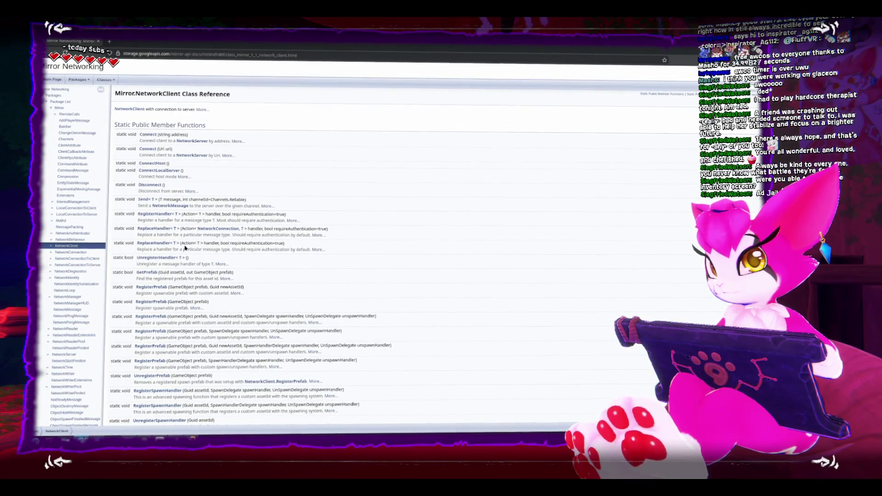
Browse the NetworkClient, NetworkManager and NetworkServer class reference pages
scroll(186, 248, "down", 3)
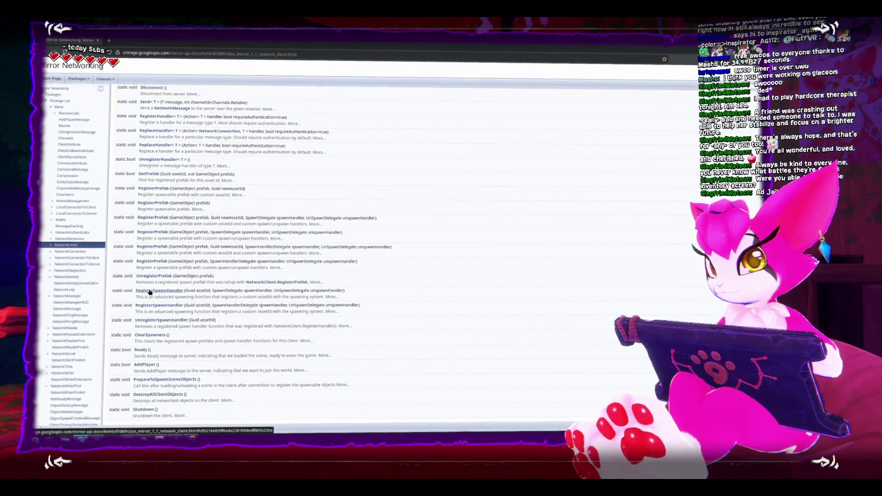
scroll(150, 292, "down", 1)
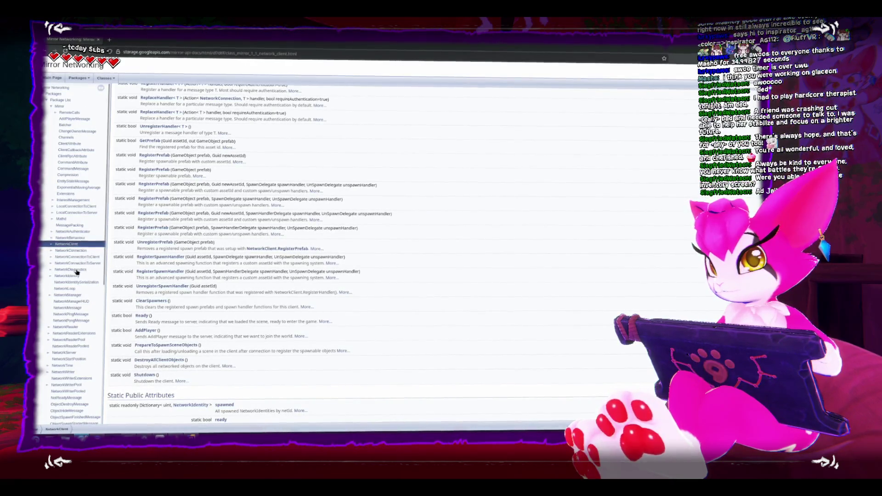
left_click(69, 296)
scroll(169, 204, "down", 4)
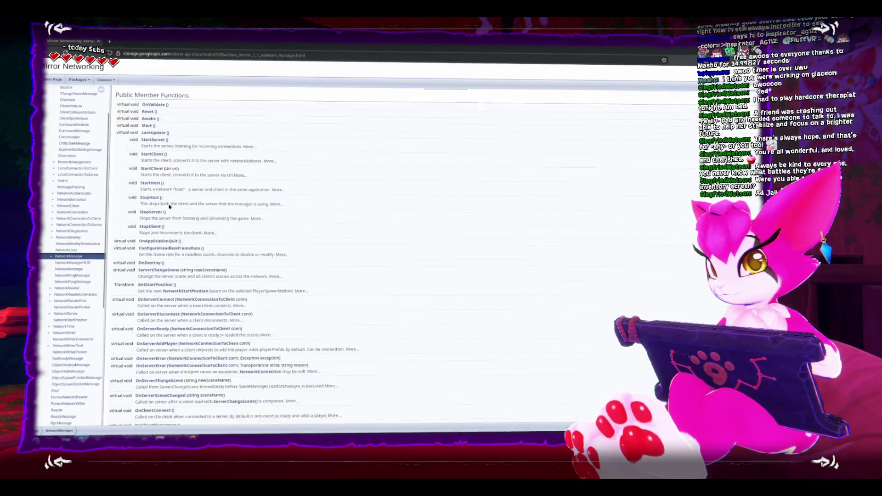
scroll(168, 205, "down", 1)
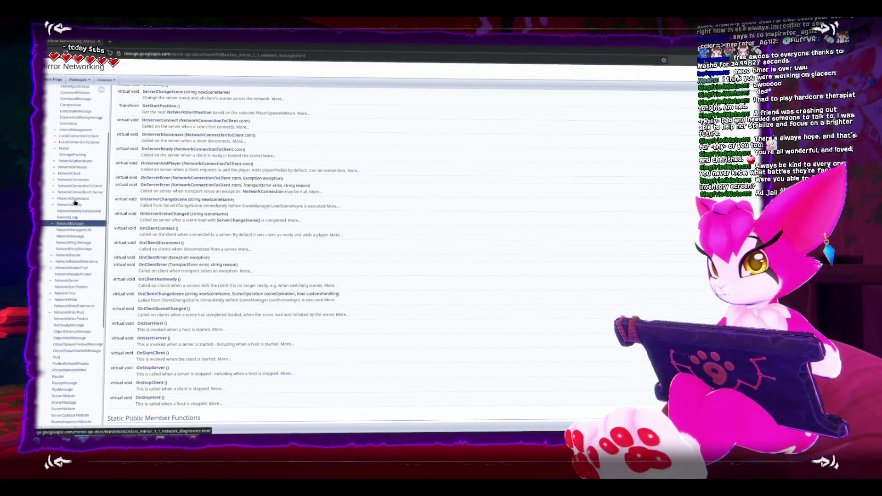
left_click(72, 279)
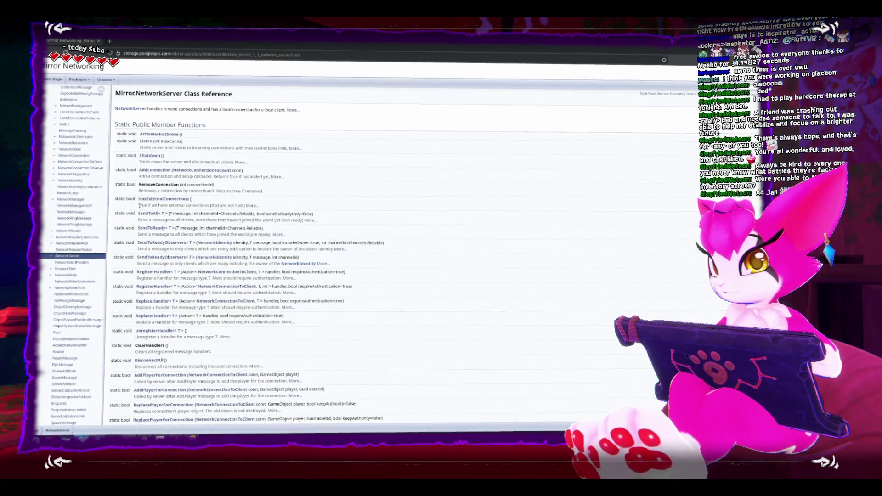
scroll(140, 212, "down", 5)
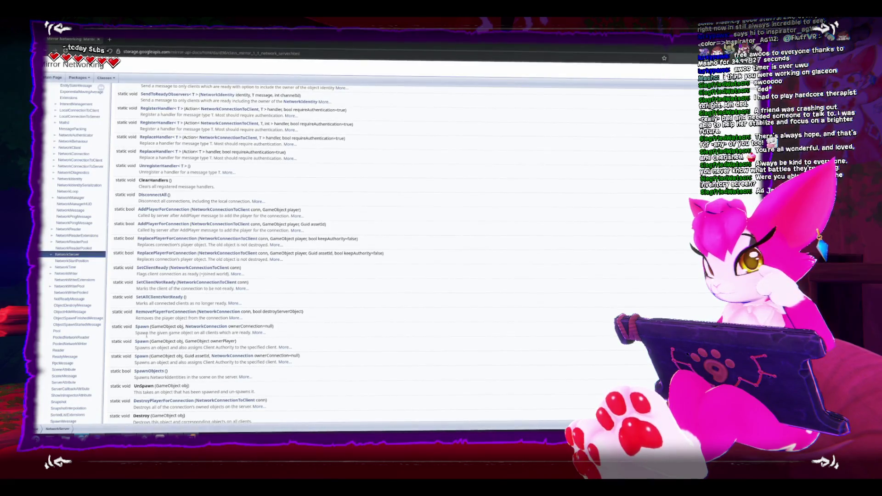
scroll(147, 335, "down", 3)
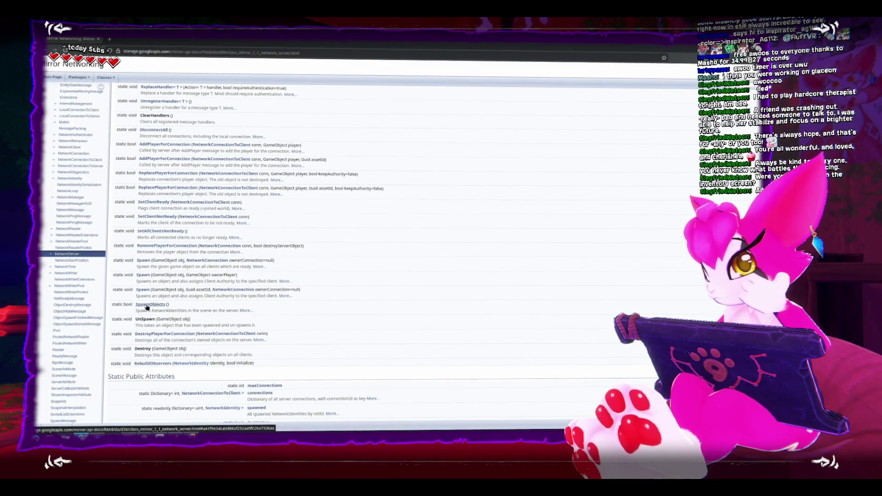
Read SpawnObjects() details in a new tab, then return to the NetworkServer member list
middle_click(147, 306)
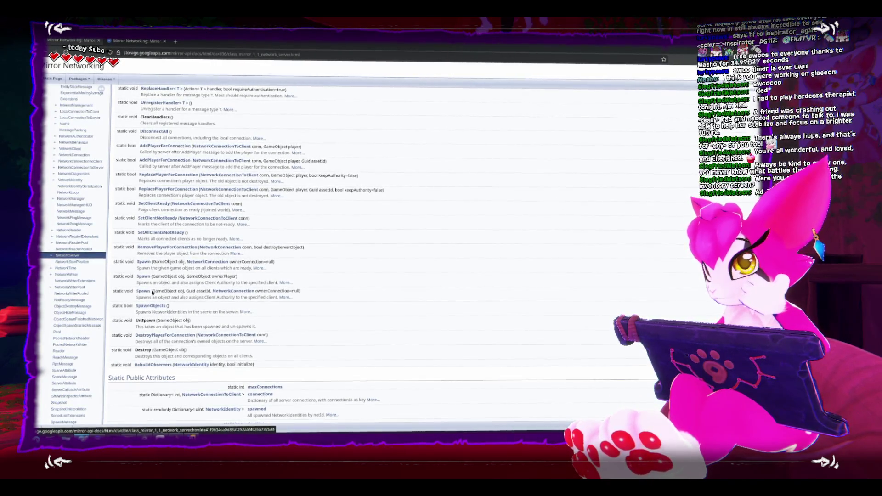
left_click(140, 39)
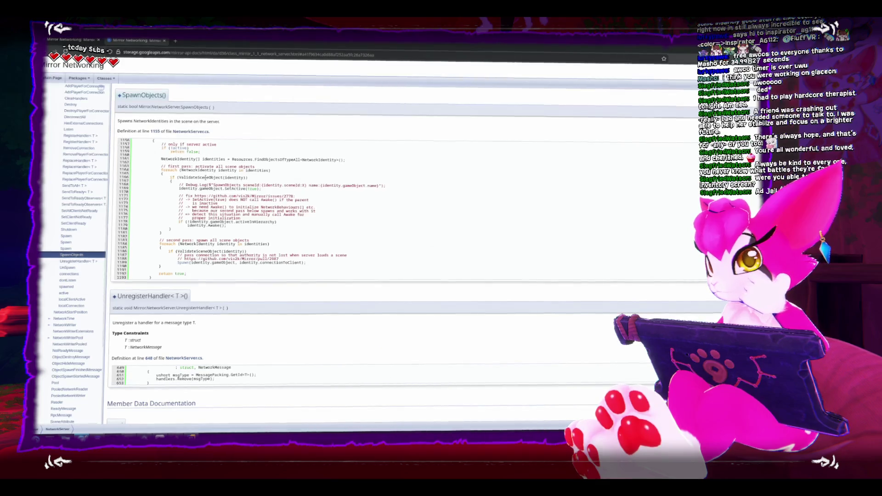
scroll(233, 269, "down", 2)
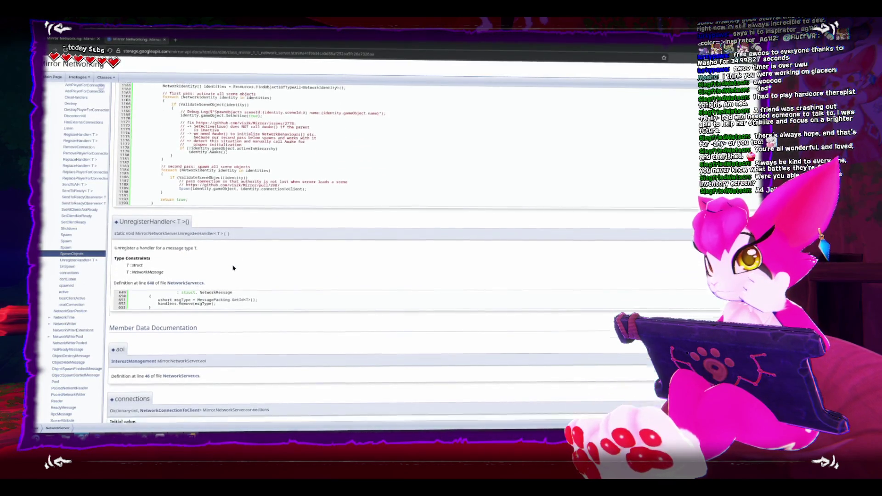
scroll(230, 265, "up", 5)
scroll(229, 264, "up", 2)
scroll(228, 263, "down", 5)
scroll(227, 262, "up", 5)
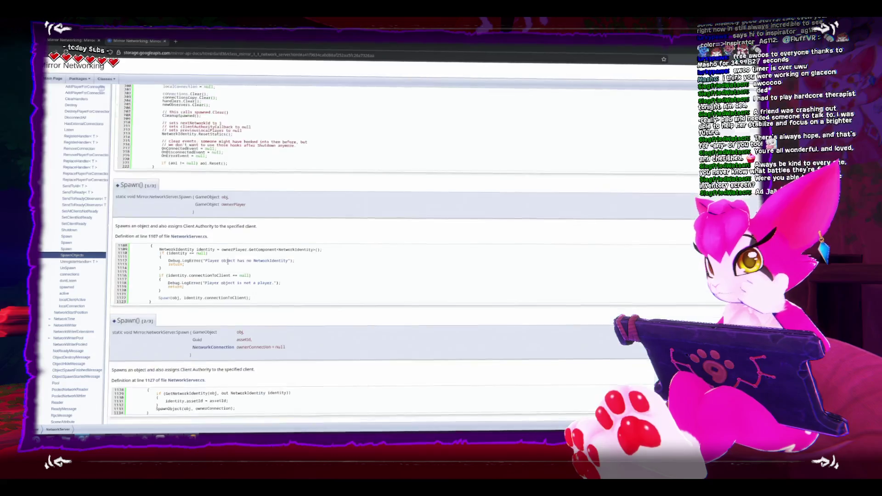
key("ctrl+shift+Tab")
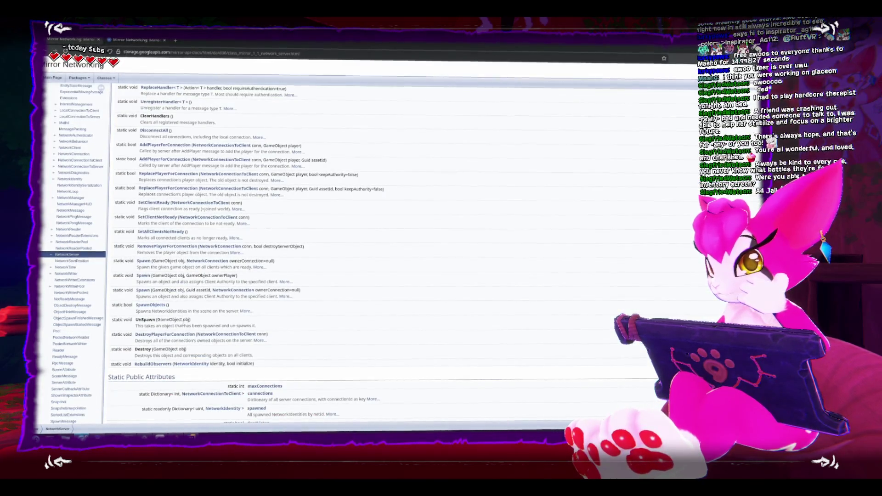